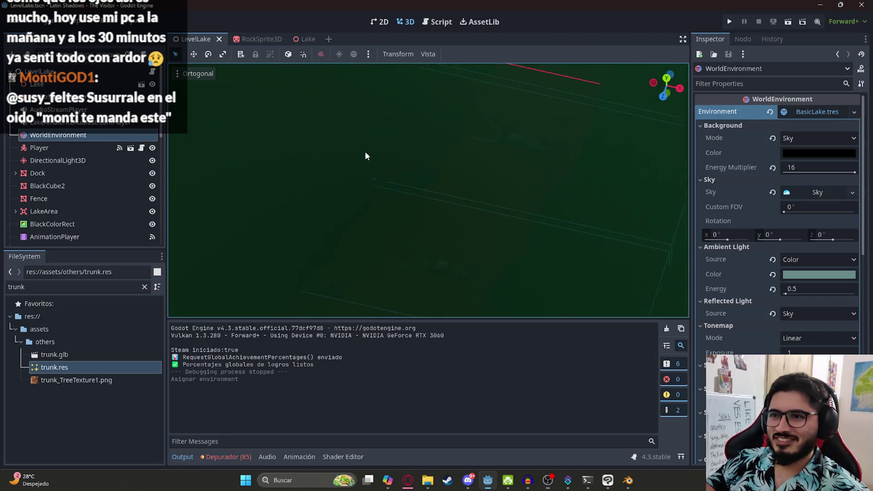
# Run only the LevelLake scene using Reproducir Esta Escena from its tab's context menu
pyautogui.rightClick(191, 38)
pyautogui.click(215, 112)
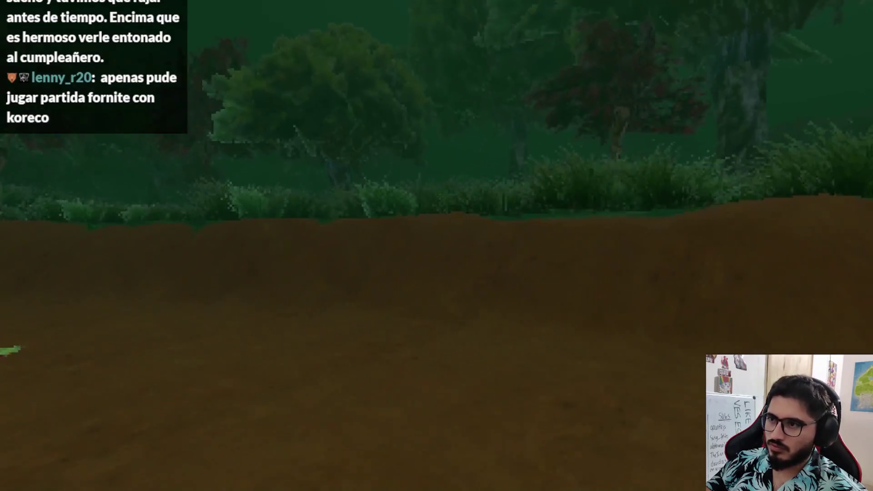
# Quit the running game from its pause menu back to the editor
pyautogui.press('Escape')
pyautogui.click(464, 353)
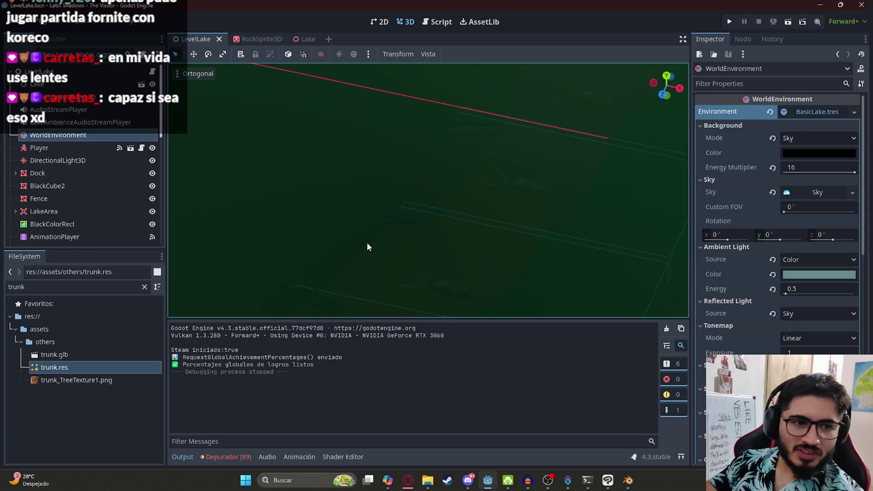
# Filter the FileSystem for 'player' and open the Player scene
pyautogui.moveTo(327, 73)
pyautogui.mouseDown()
pyautogui.moveTo(372, 188)
pyautogui.moveTo(225, 269)
pyautogui.mouseUp()
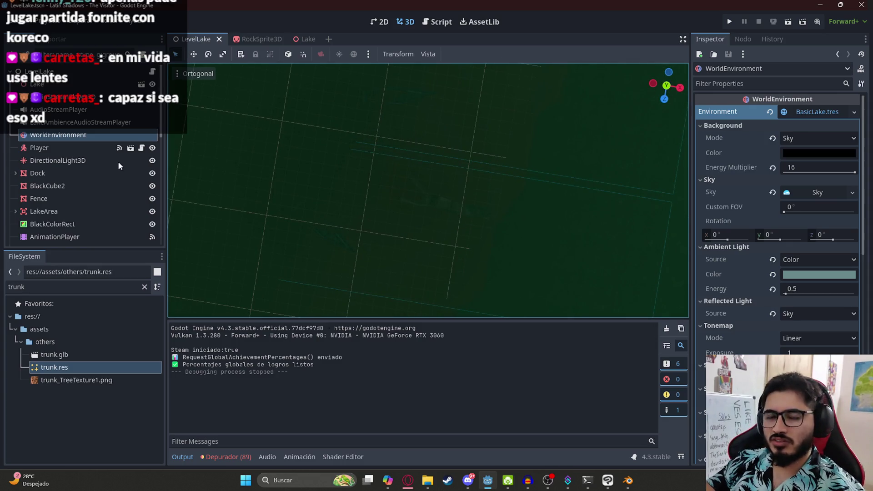
pyautogui.scroll(-5, 322, 190)
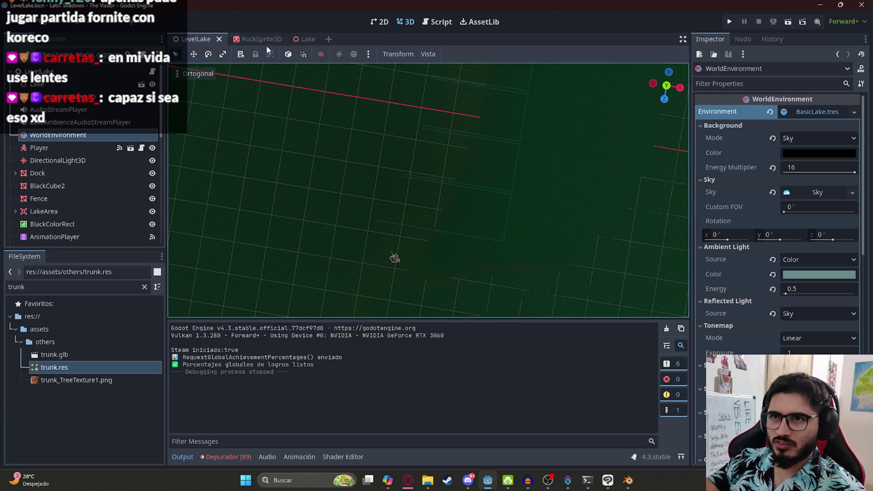
pyautogui.click(54, 287)
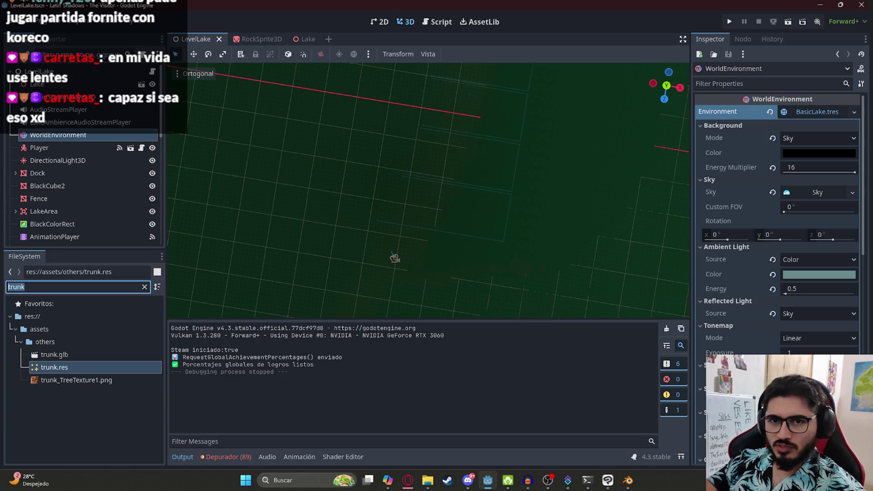
pyautogui.write('player')
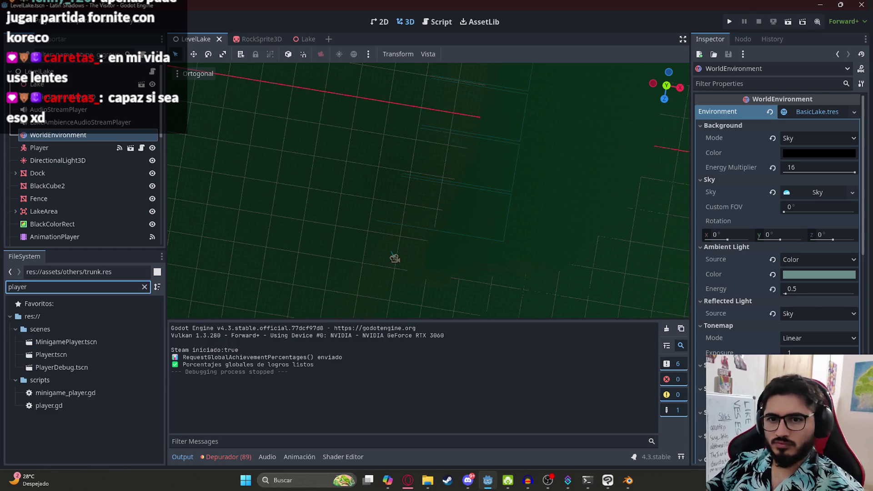
pyautogui.doubleClick(54, 354)
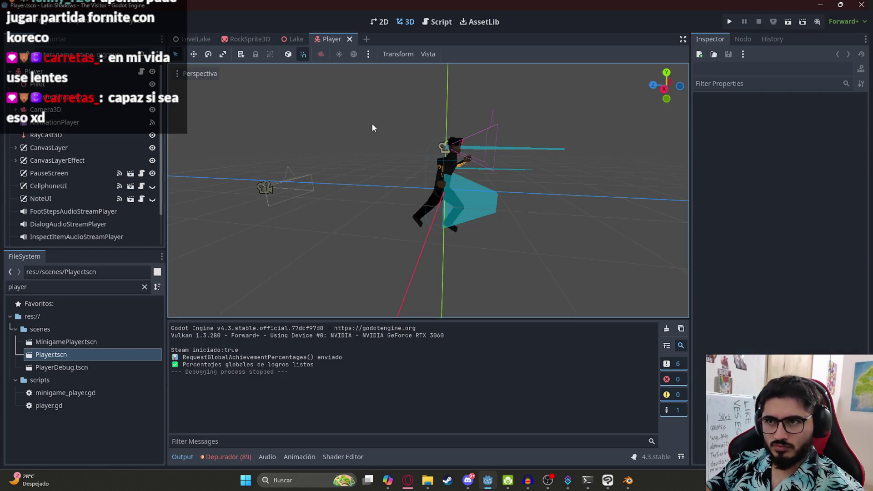
# Add an Area3D child to Player and rename it RockArea3D
pyautogui.moveTo(338, 250); pyautogui.dragTo(428, 250)
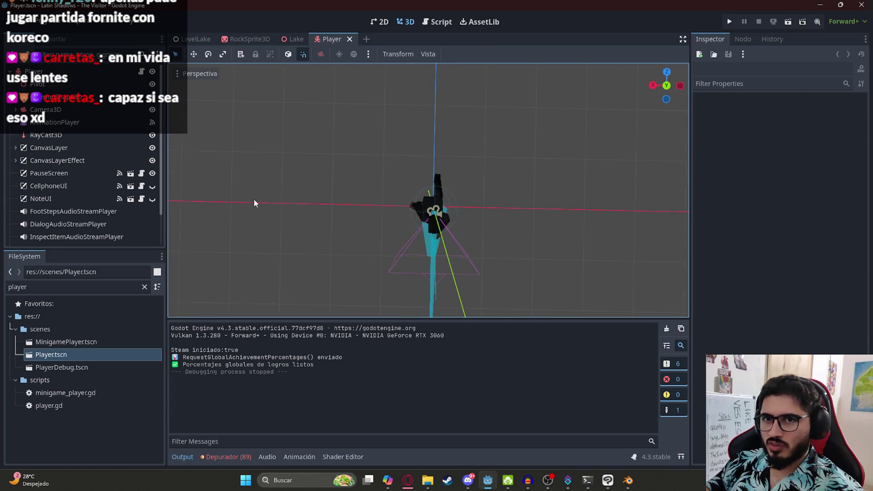
pyautogui.rightClick(43, 73)
pyautogui.click(77, 82)
pyautogui.write('area')
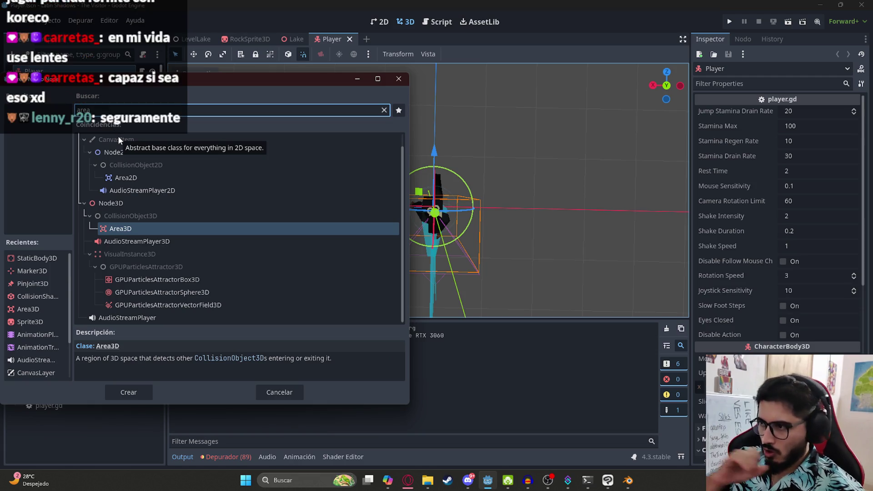
pyautogui.write('3')
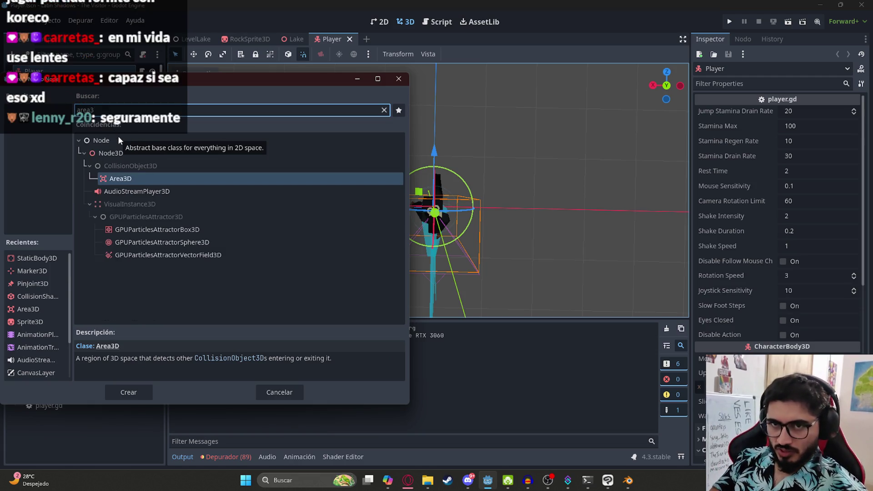
pyautogui.press('Return')
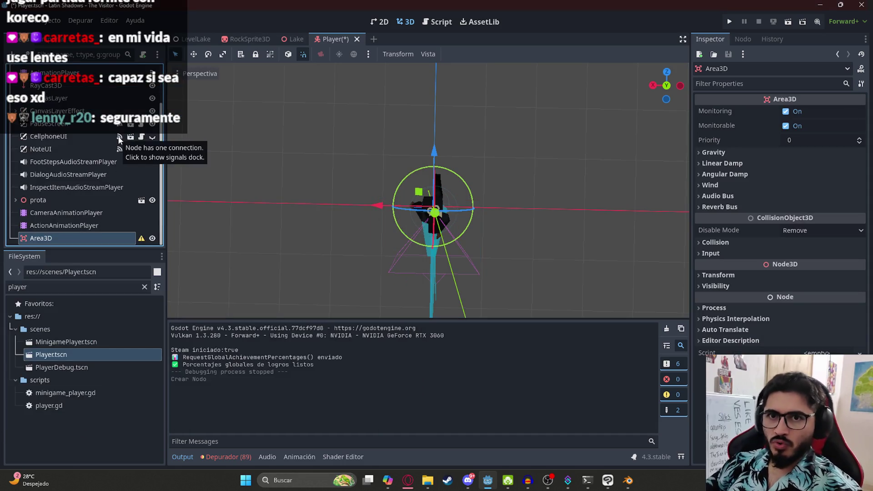
pyautogui.doubleClick(57, 238)
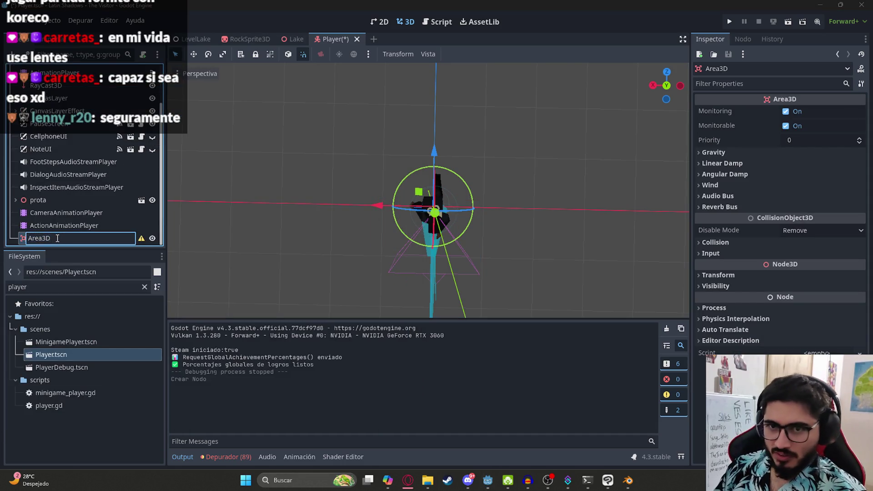
pyautogui.write('Rock')
pyautogui.press('Return')
# Give RockArea3D a CollisionShape3D with a SphereShape3D enlarged toward radius 2, then save
pyautogui.rightClick(59, 239)
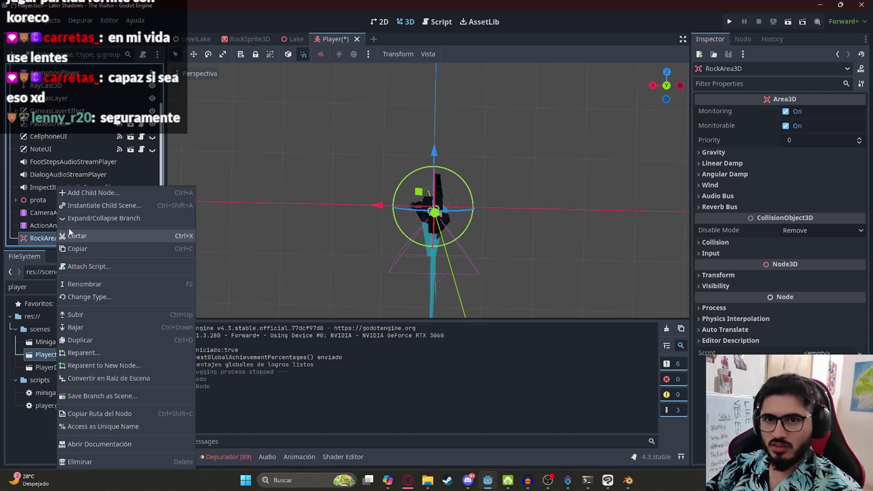
pyautogui.click(98, 197)
pyautogui.write('collision')
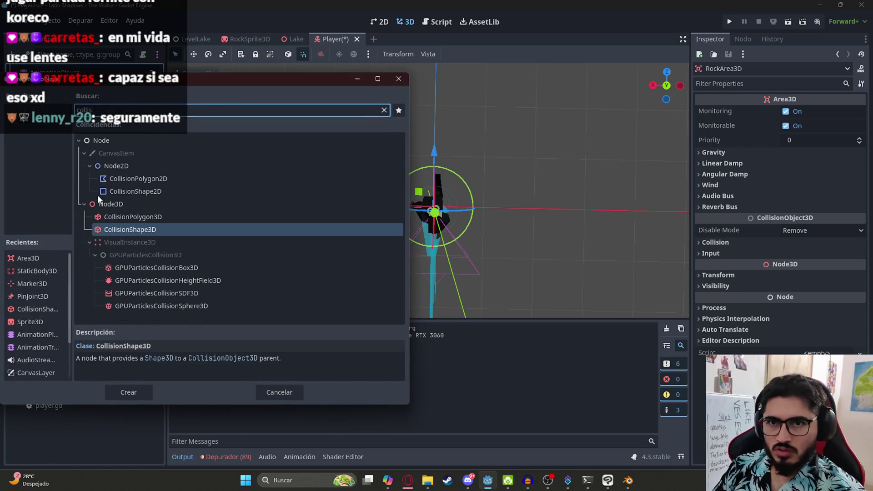
pyautogui.press('Return')
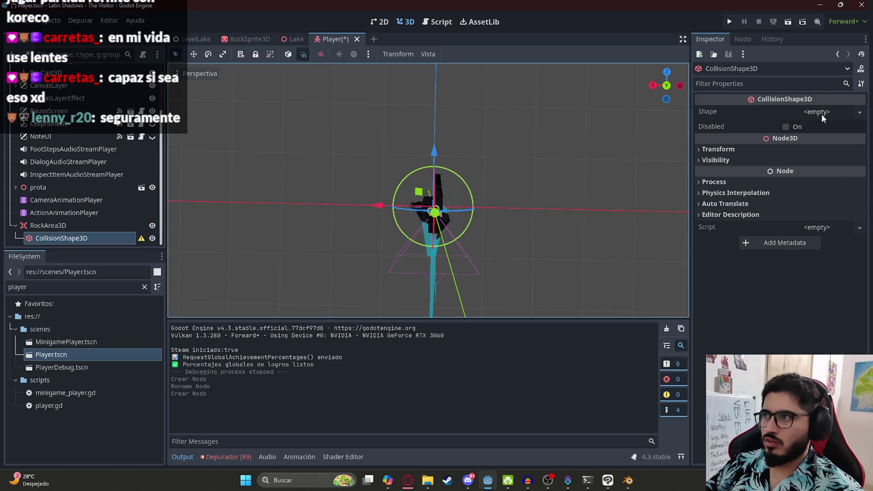
pyautogui.click(822, 114)
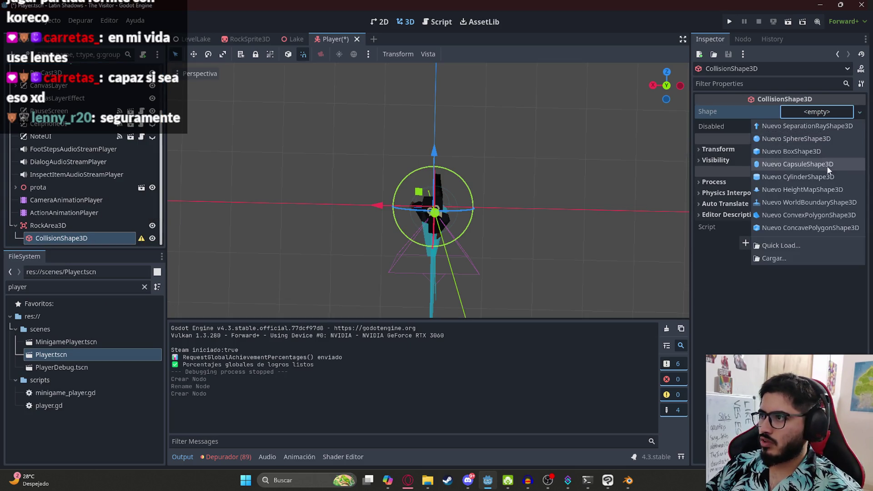
pyautogui.click(815, 140)
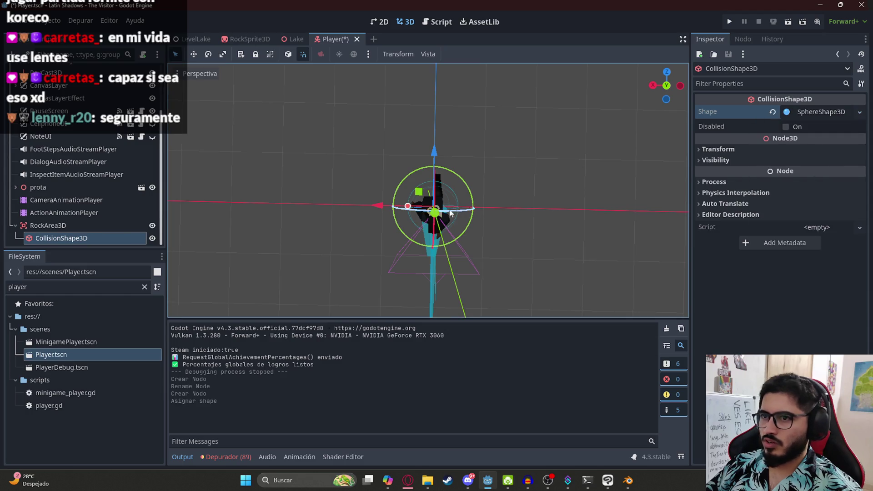
pyautogui.moveTo(384, 210)
pyautogui.mouseDown()
pyautogui.moveTo(348, 215)
pyautogui.moveTo(348, 195)
pyautogui.moveTo(345, 205)
pyautogui.moveTo(477, 197)
pyautogui.moveTo(572, 246)
pyautogui.mouseUp()
pyautogui.click(572, 246)
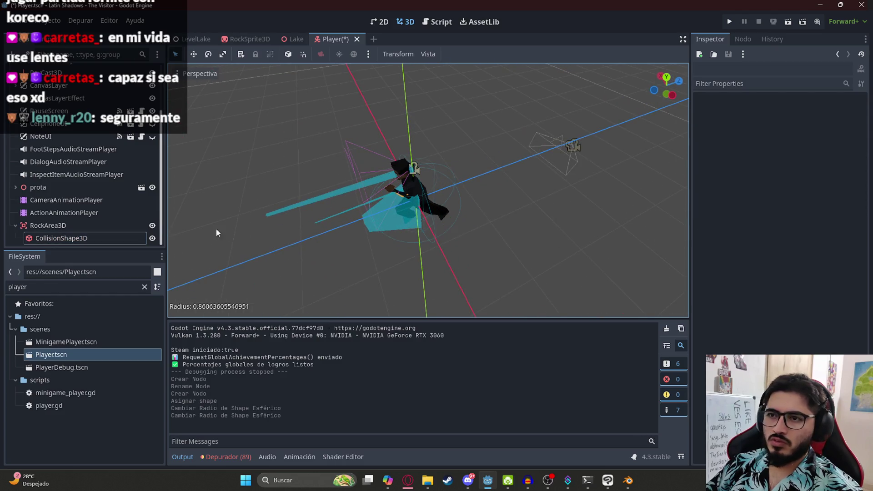
pyautogui.click(74, 239)
pyautogui.hotkey('ctrl', 's')
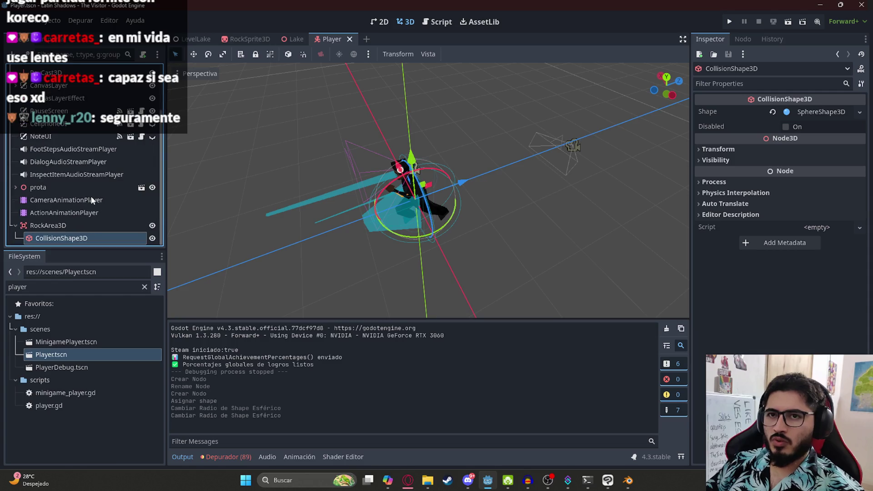
pyautogui.scroll(5, 105, 191)
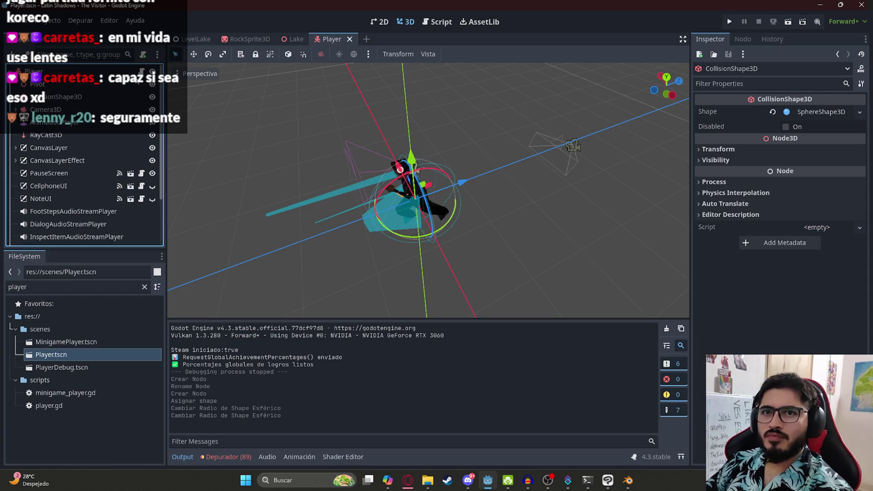
# Connect RockArea3D's area_entered signal to a new handler in player.gd
pyautogui.click(142, 71)
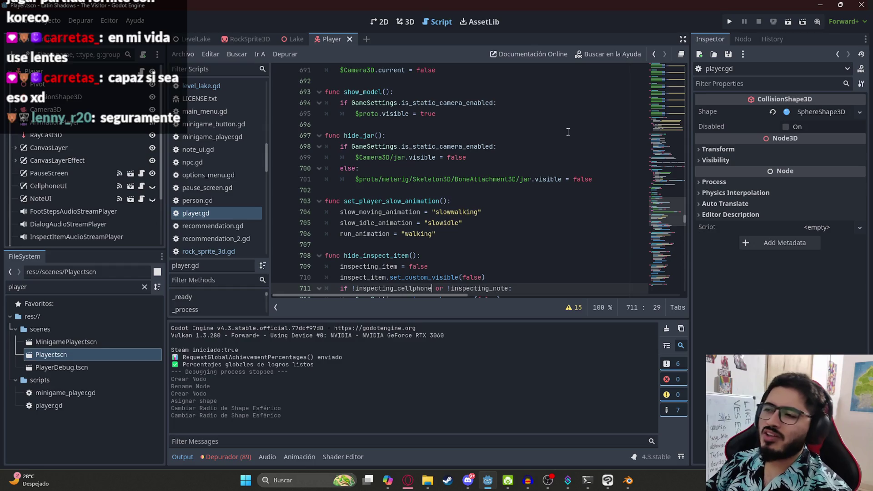
pyautogui.click(671, 241)
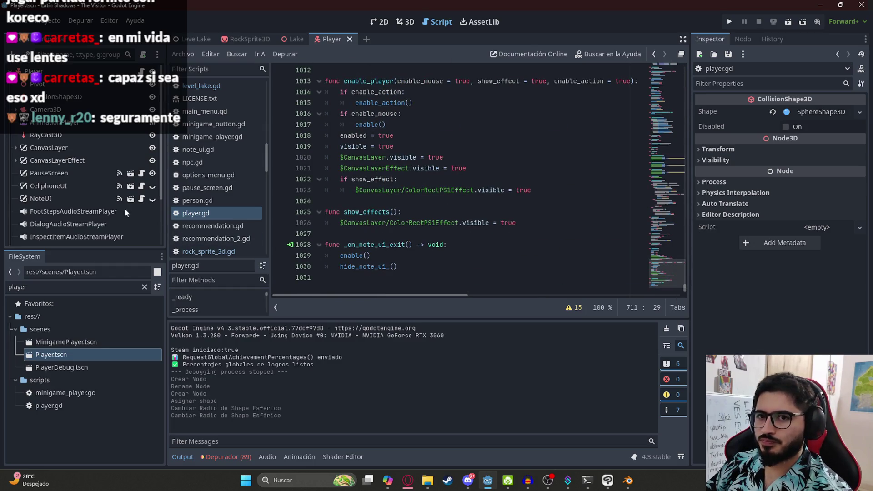
pyautogui.scroll(-5, 124, 209)
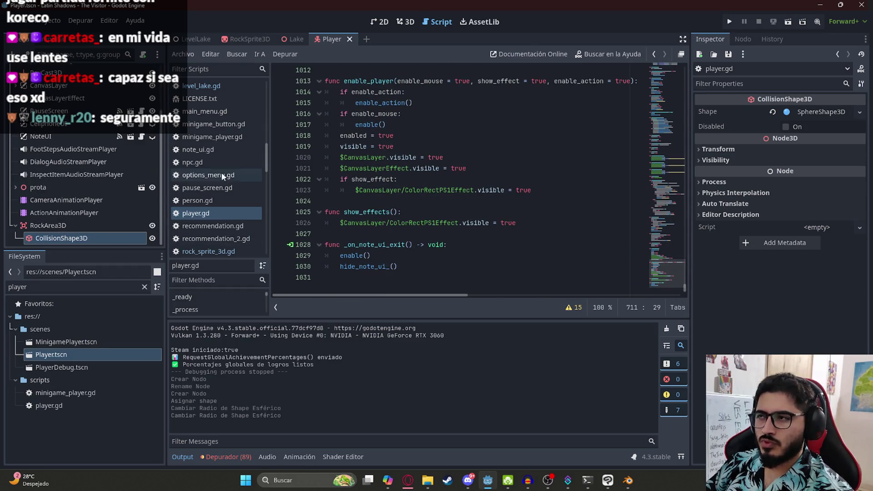
pyautogui.click(56, 225)
pyautogui.click(741, 40)
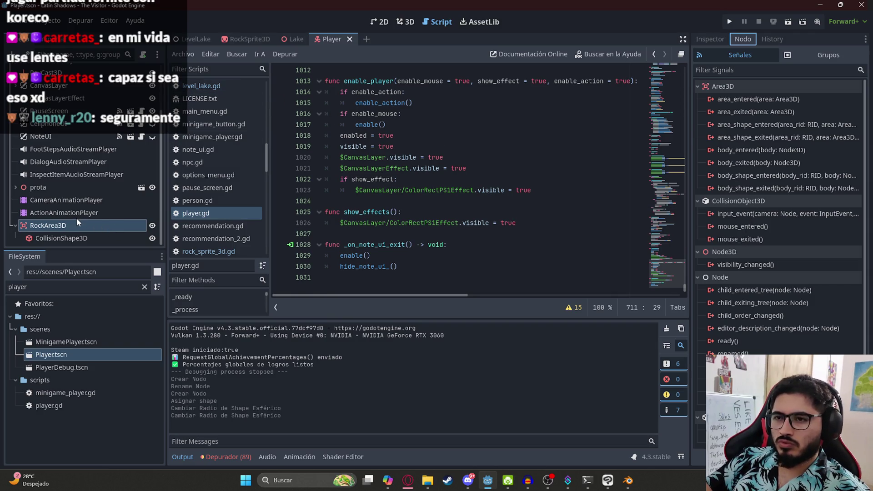
pyautogui.doubleClick(750, 99)
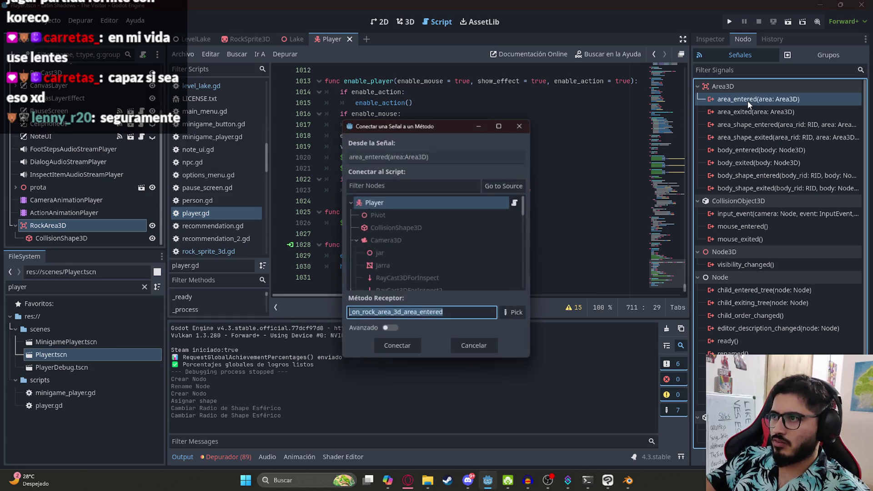
pyautogui.click(400, 349)
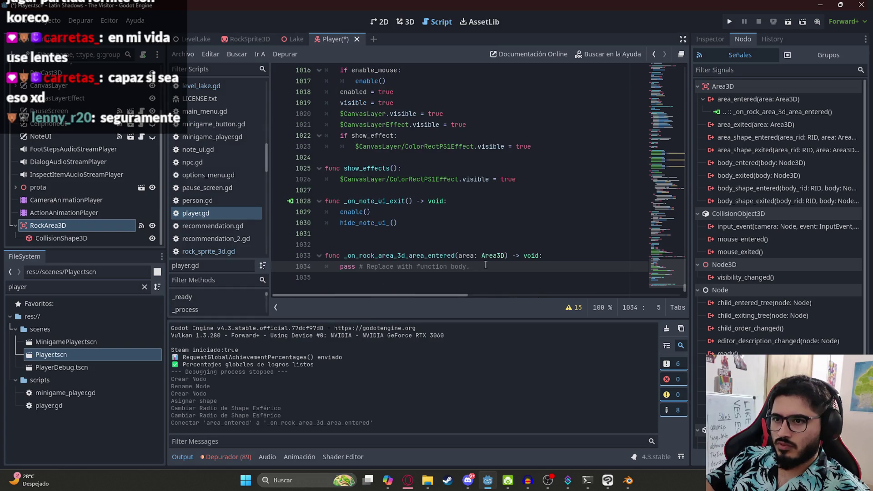
# Make the handler body print("DAÑO") and save the script and scene
pyautogui.moveTo(485, 265); pyautogui.dragTo(337, 266)
pyautogui.write('print(')
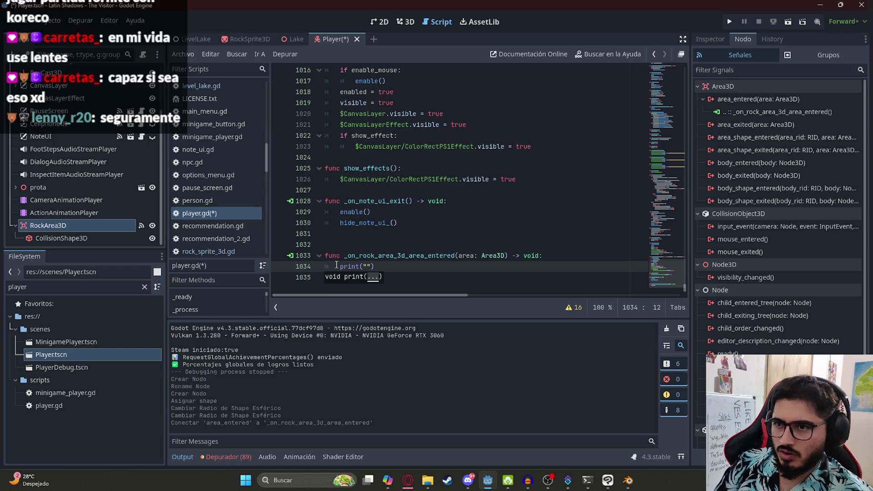
pyautogui.write("DA;'")
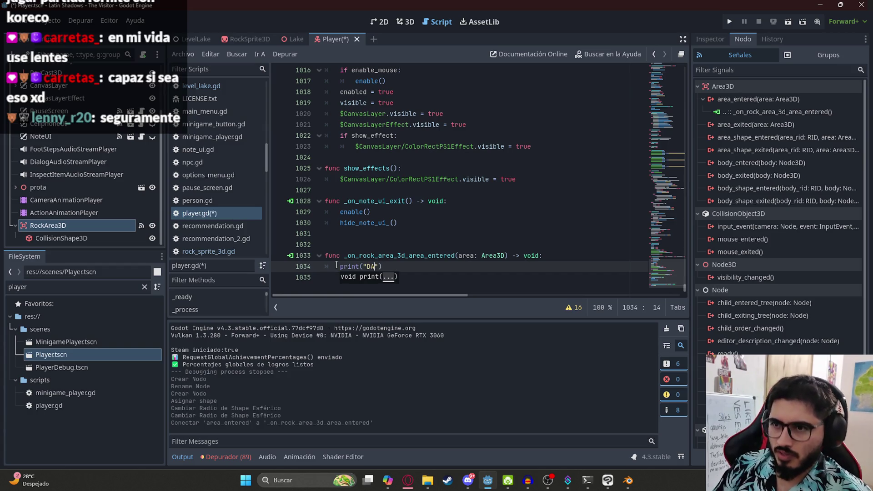
pyautogui.press('BackSpace')
pyautogui.press('BackSpace')
pyautogui.write('ñ')
pyautogui.press('BackSpace')
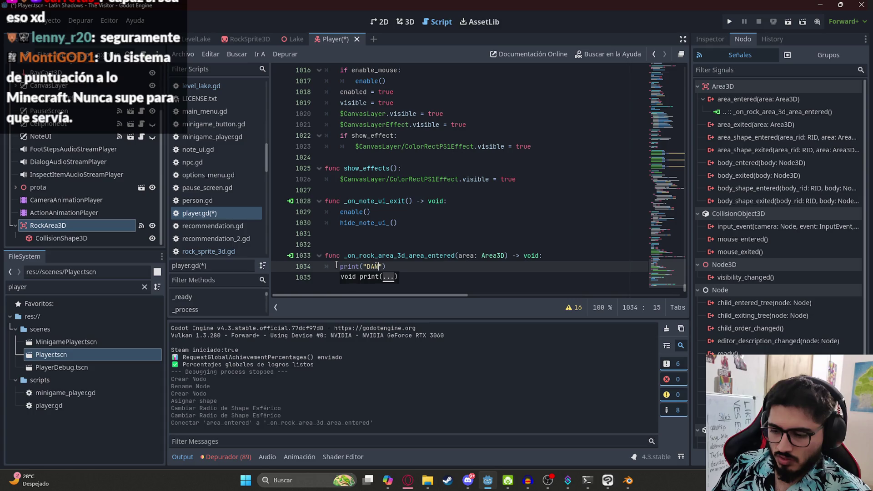
pyautogui.press('End')
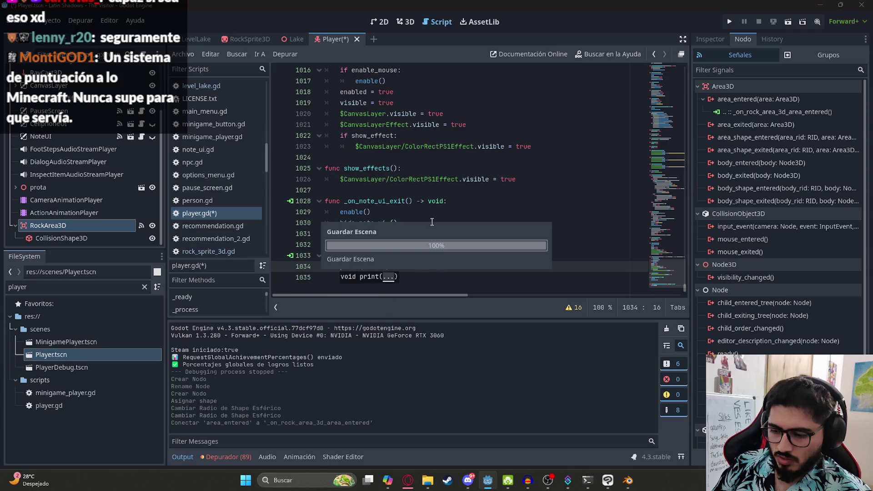
pyautogui.hotkey('ctrl', 's')
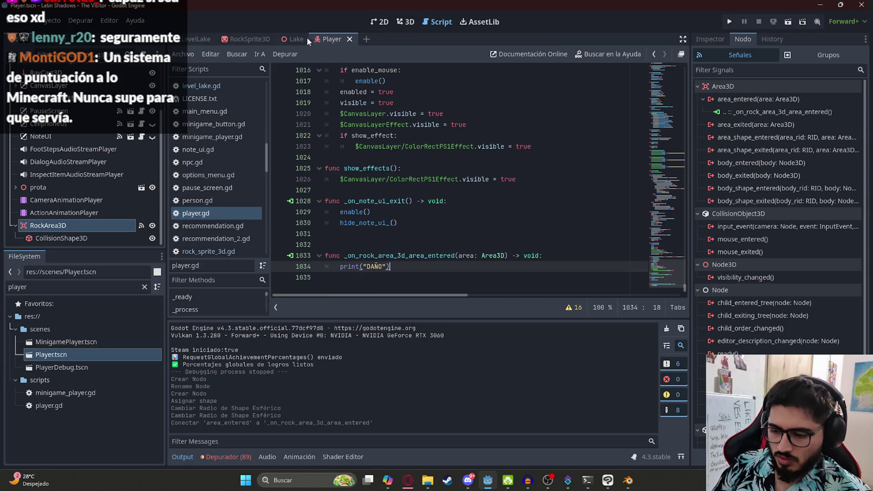
# Open the RockSprite3D scene and add an Area3D child to its root
pyautogui.click(250, 39)
pyautogui.click(409, 23)
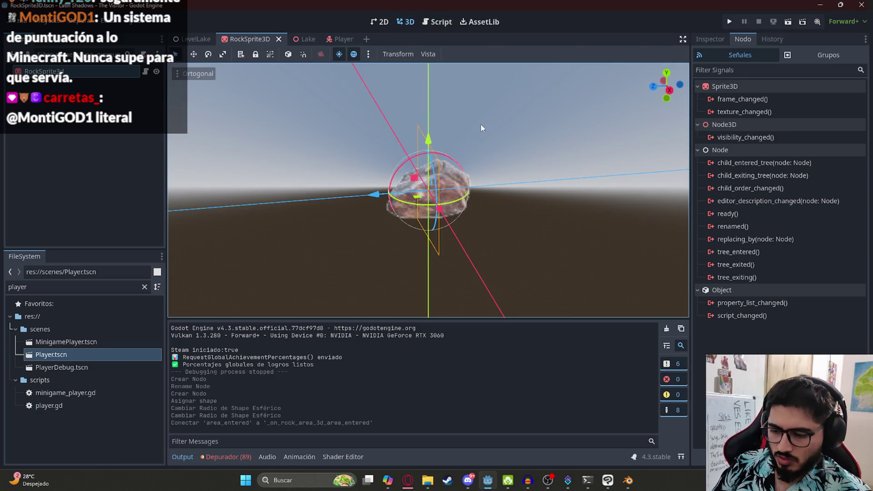
pyautogui.moveTo(481, 124); pyautogui.dragTo(458, 157)
pyautogui.rightClick(82, 72)
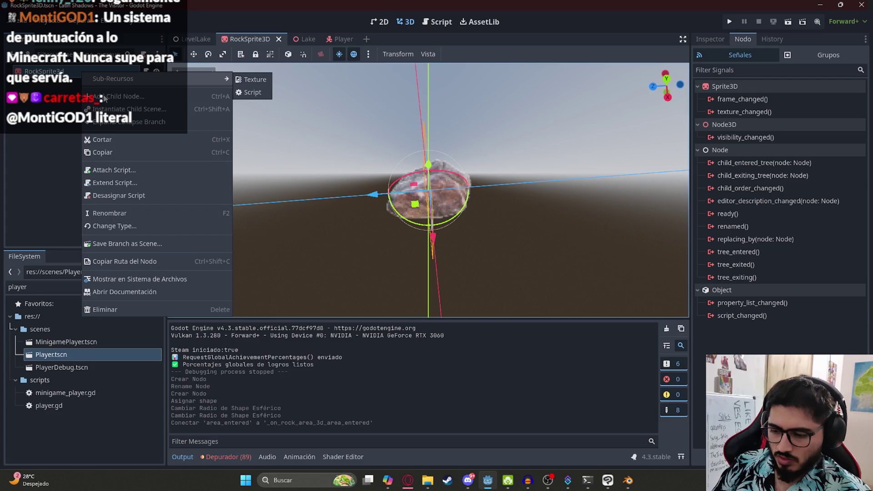
pyautogui.click(104, 99)
pyautogui.write('area3d')
pyautogui.press('Return')
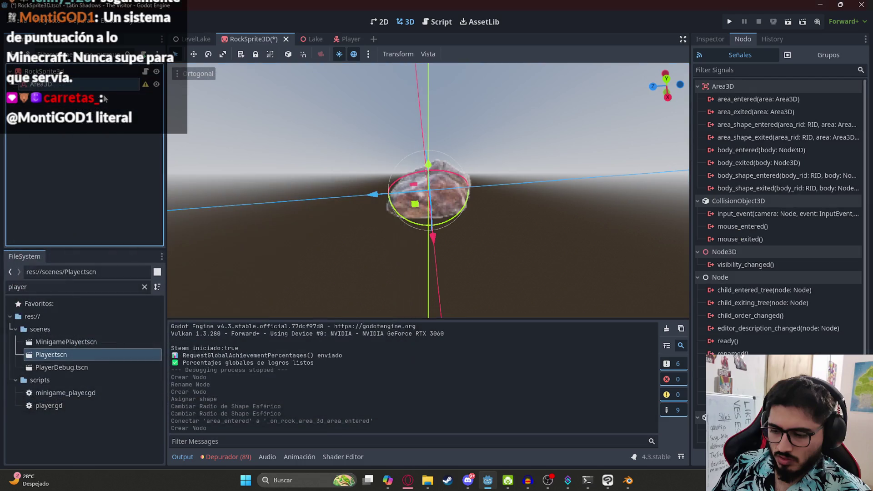
# Add a CollisionShape3D with a SphereShape3D of radius about 5.2 under the Area3D, then run the game
pyautogui.rightClick(63, 84)
pyautogui.click(73, 90)
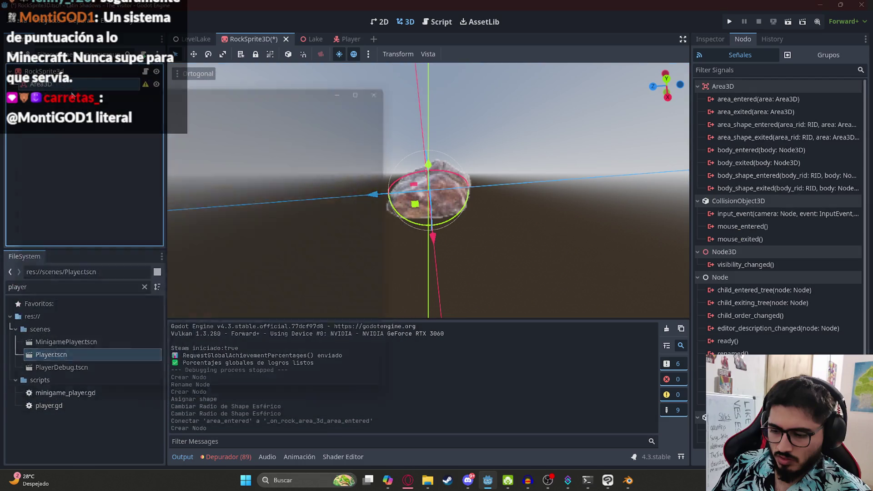
pyautogui.write('collisionshape3d')
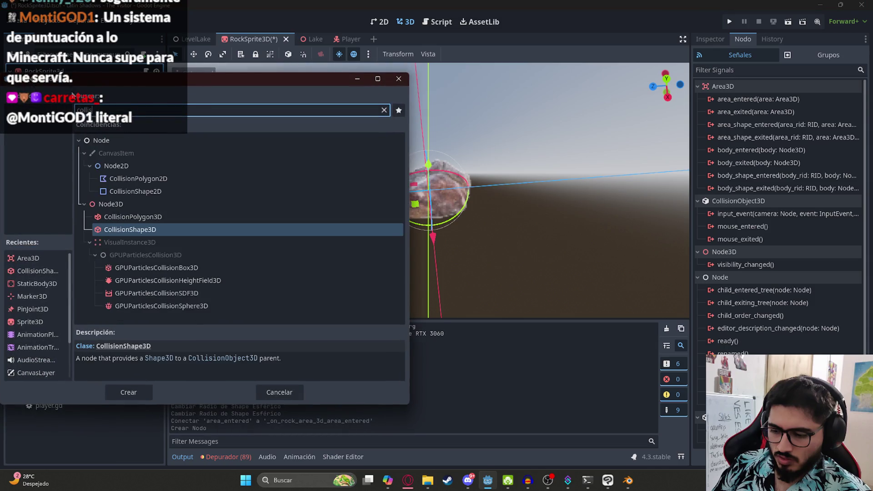
pyautogui.press('Return')
pyautogui.click(723, 40)
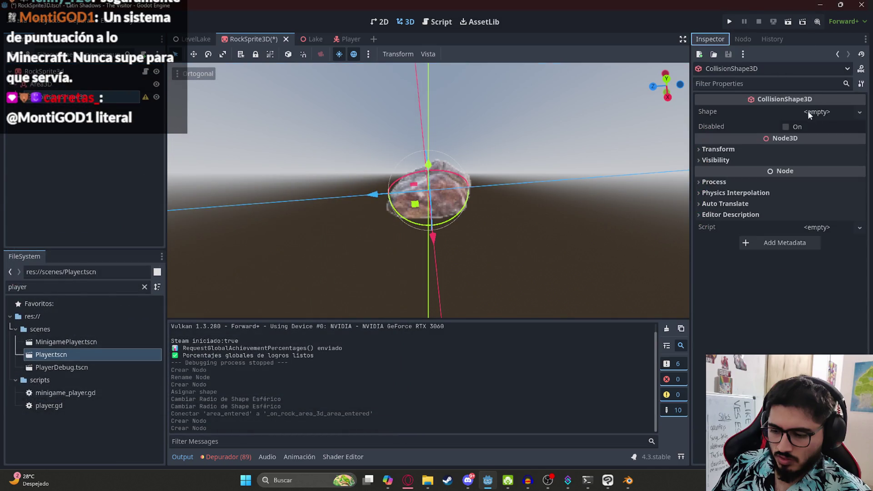
pyautogui.click(808, 111)
pyautogui.click(817, 142)
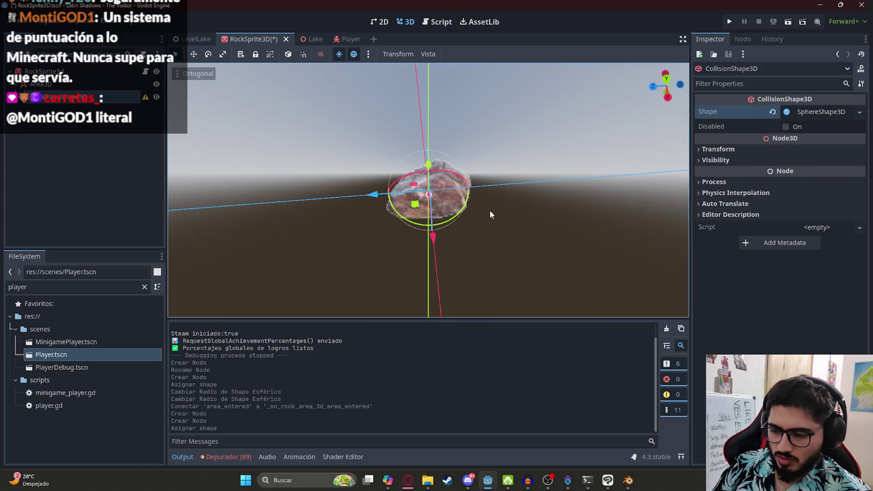
pyautogui.moveTo(438, 168); pyautogui.dragTo(441, 265)
pyautogui.scroll(10, 431, 271)
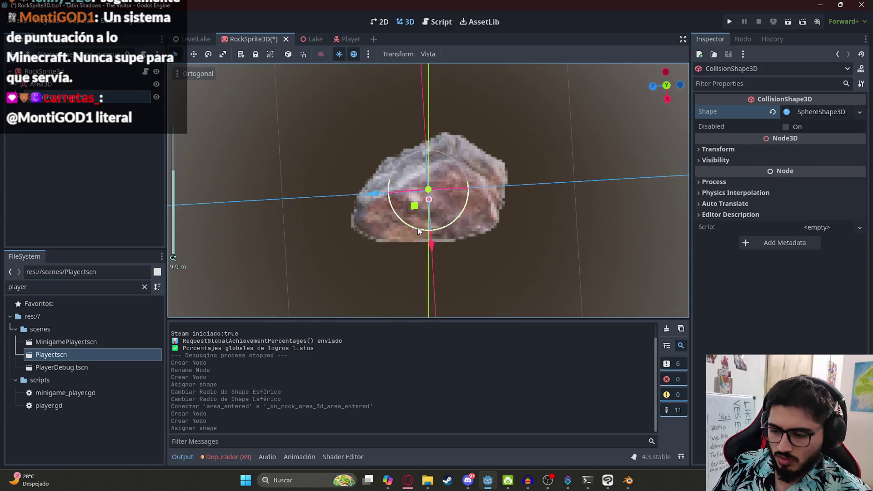
pyautogui.scroll(-5, 417, 230)
pyautogui.moveTo(428, 206)
pyautogui.mouseDown()
pyautogui.moveTo(442, 289)
pyautogui.moveTo(470, 363)
pyautogui.mouseUp()
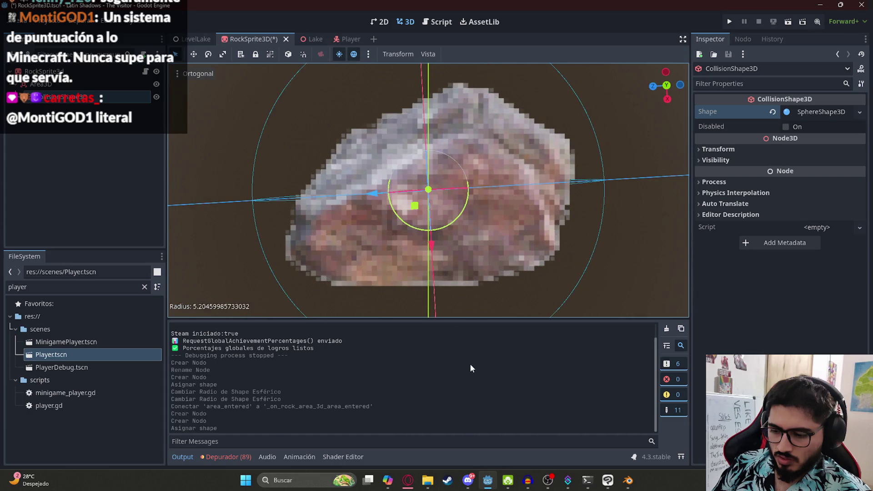
pyautogui.scroll(-5, 422, 150)
pyautogui.moveTo(421, 150)
pyautogui.mouseDown()
pyautogui.moveTo(454, 143)
pyautogui.moveTo(517, 172)
pyautogui.moveTo(523, 222)
pyautogui.moveTo(470, 235)
pyautogui.mouseUp()
pyautogui.press('F5')
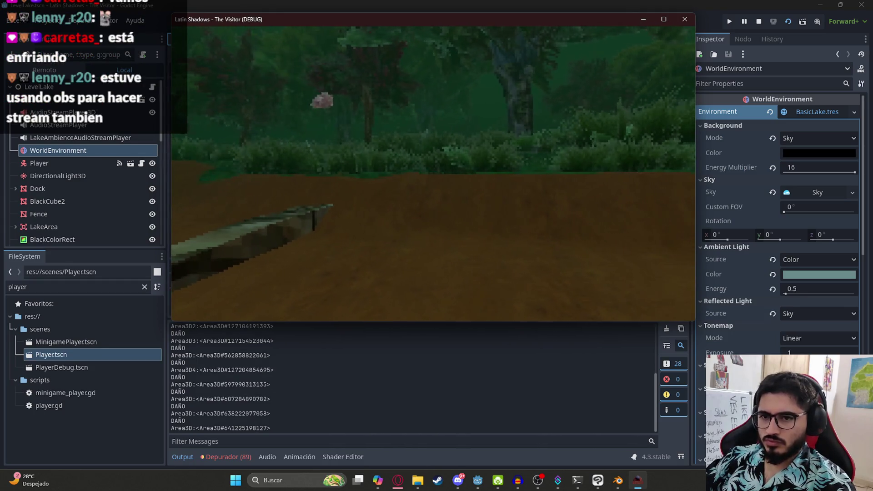
# Quit the game to the desktop and return to the player.gd script
pyautogui.press('Escape')
pyautogui.click(455, 241)
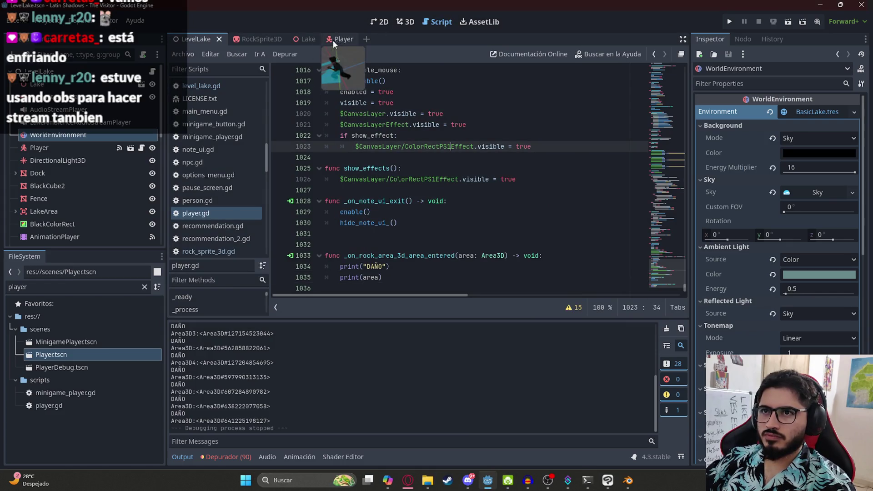
pyautogui.click(263, 42)
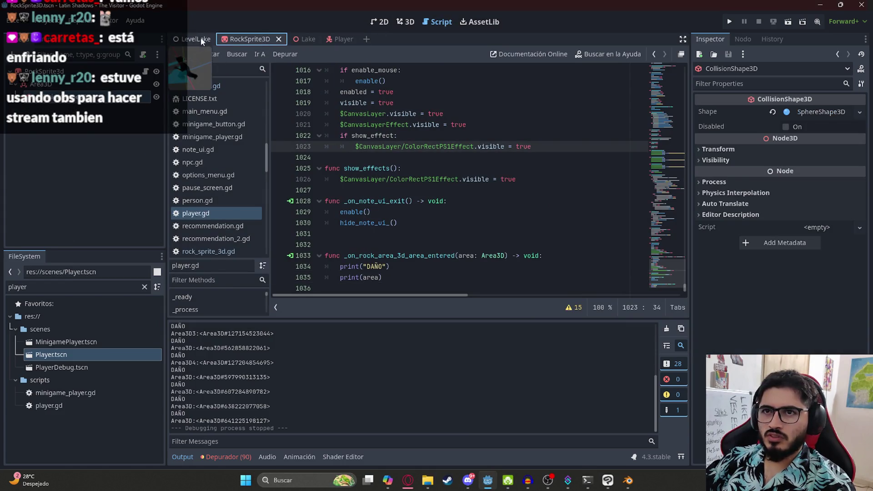
pyautogui.click(200, 39)
pyautogui.click(397, 223)
# Change print(area) to print(area.get_parent()) and rerun the LevelLake scene
pyautogui.click(381, 277)
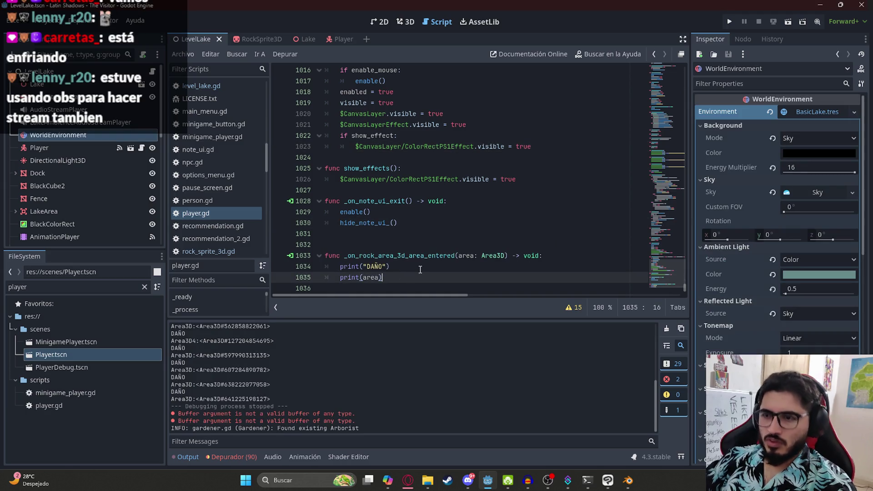
pyautogui.write('.get_paren')
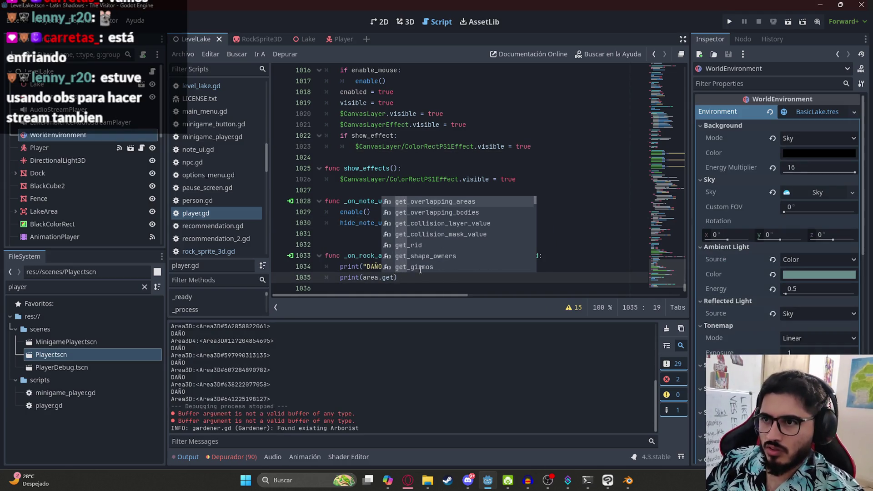
pyautogui.click(414, 267)
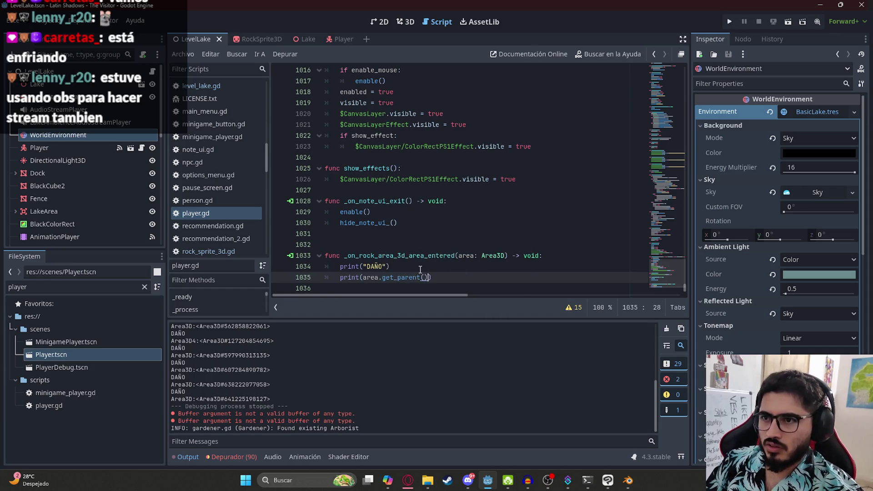
pyautogui.rightClick(196, 40)
pyautogui.click(263, 116)
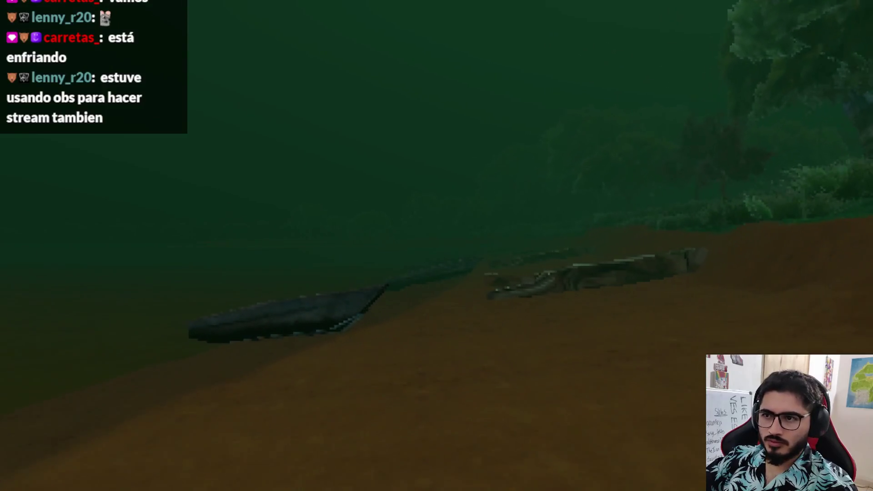
# Switch the game to windowed mode at 1152x648 resolution and resume playing
pyautogui.press('Escape')
pyautogui.click(411, 206)
pyautogui.click(232, 165)
pyautogui.click(255, 214)
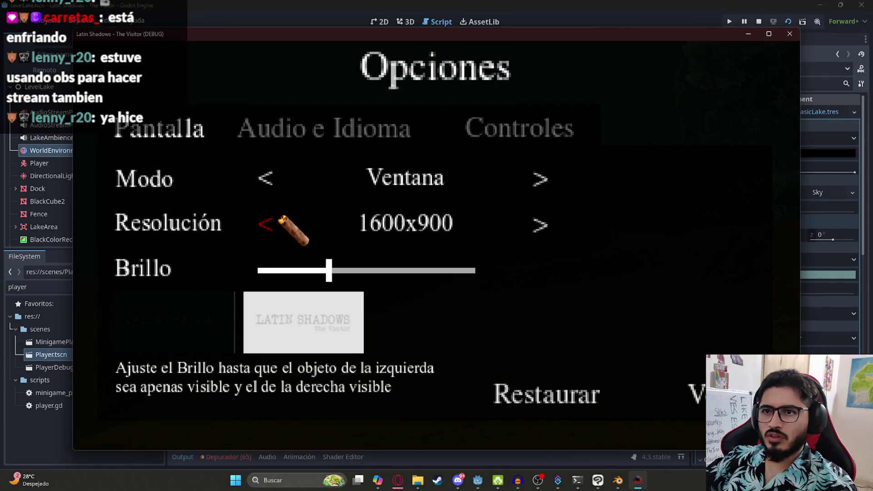
pyautogui.click(278, 226)
pyautogui.click(283, 227)
pyautogui.click(296, 227)
pyautogui.click(630, 357)
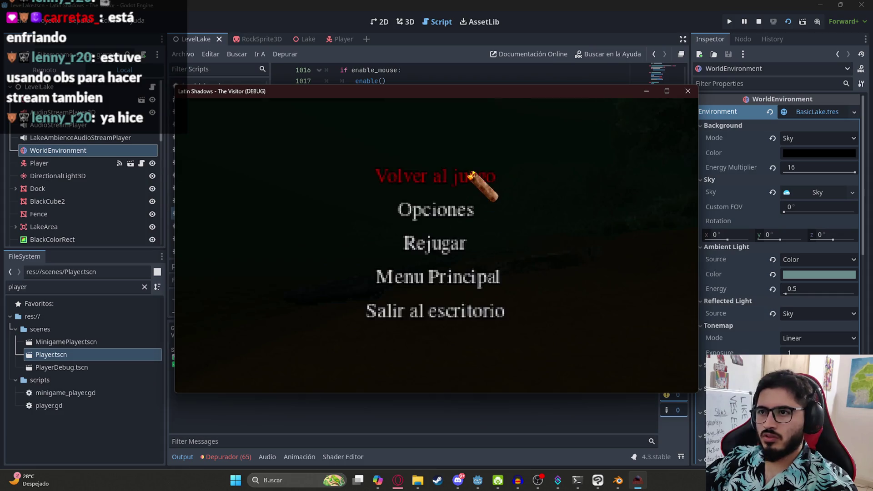
pyautogui.click(480, 176)
# Move the game window higher, let rocks hit the player, then quit to the editor
pyautogui.press('Escape')
pyautogui.moveTo(542, 91); pyautogui.dragTo(543, 30)
pyautogui.click(445, 118)
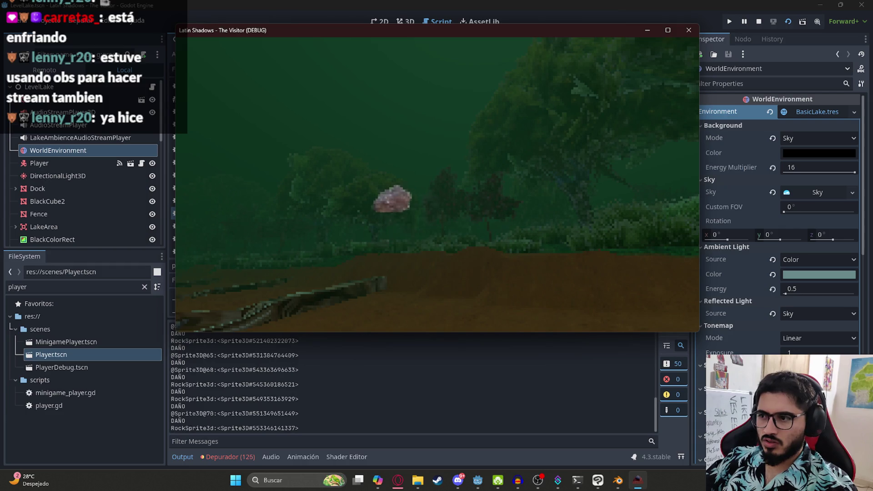
pyautogui.press('Escape')
pyautogui.click(688, 31)
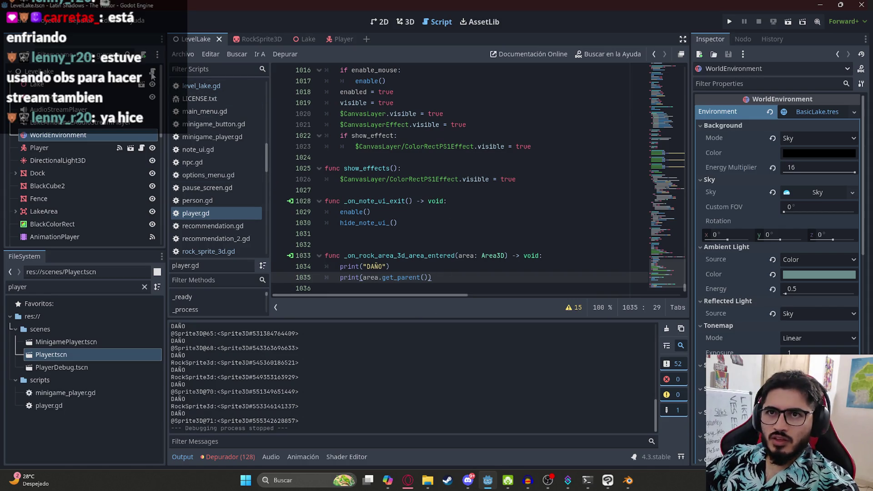
# Copy the get_script preload check from process_rocks in level_lake.gd
pyautogui.click(201, 85)
pyautogui.click(592, 201)
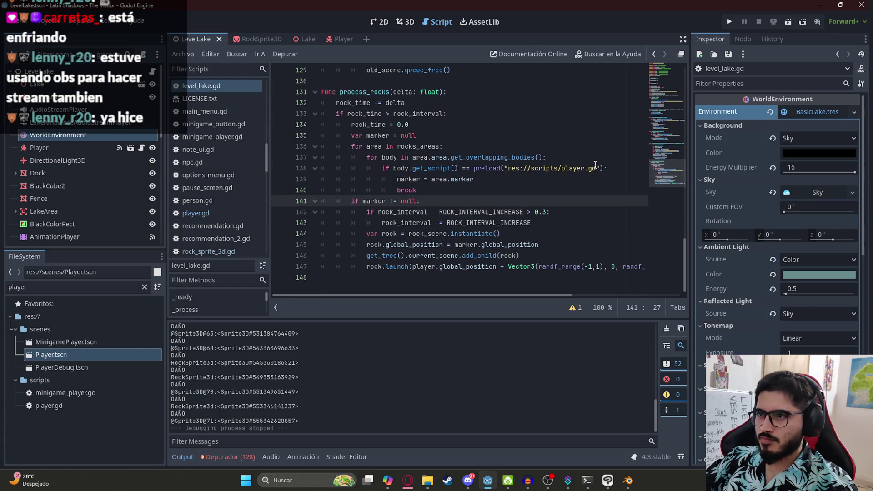
pyautogui.moveTo(603, 168); pyautogui.dragTo(413, 169)
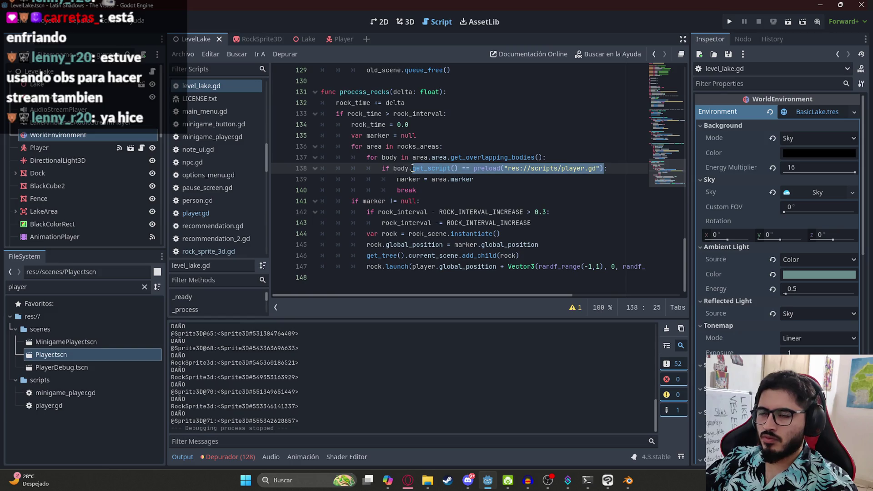
pyautogui.click(274, 39)
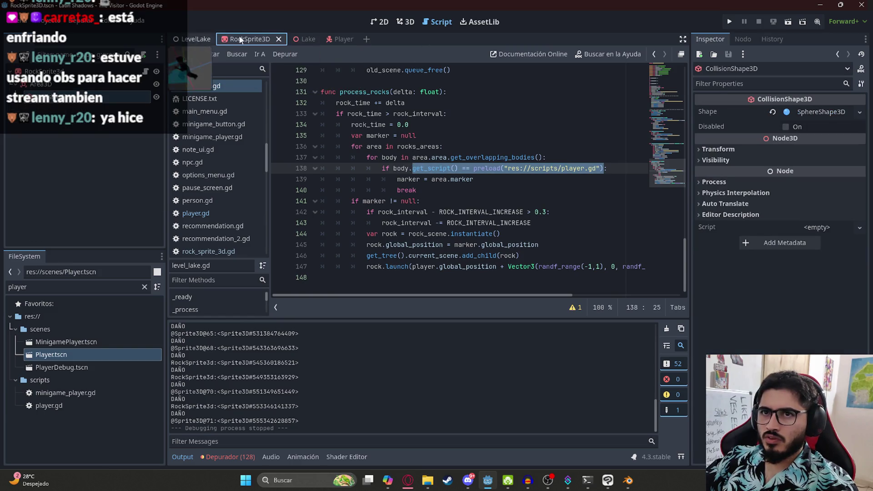
pyautogui.click(333, 37)
pyautogui.scroll(3, 156, 77)
# In player.gd, add an if checking area.get_parent().get_script() against preloaded player.gd
pyautogui.click(142, 71)
pyautogui.click(467, 255)
pyautogui.click(462, 277)
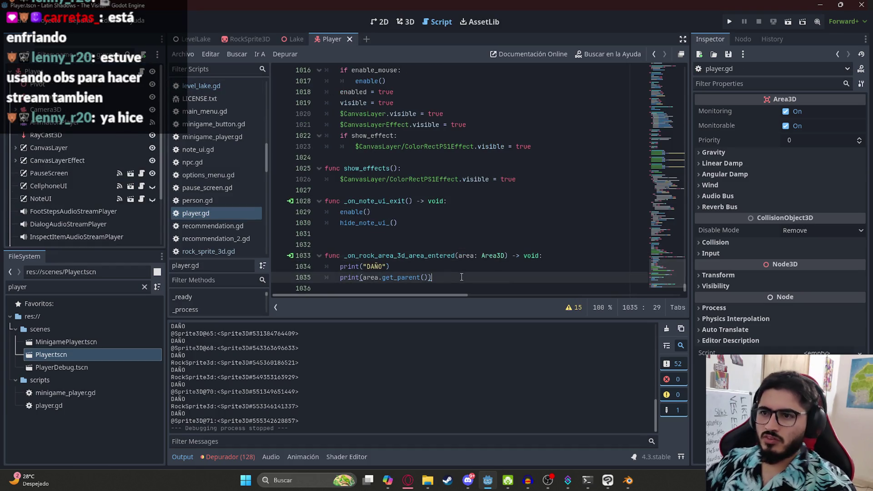
pyautogui.press('Return')
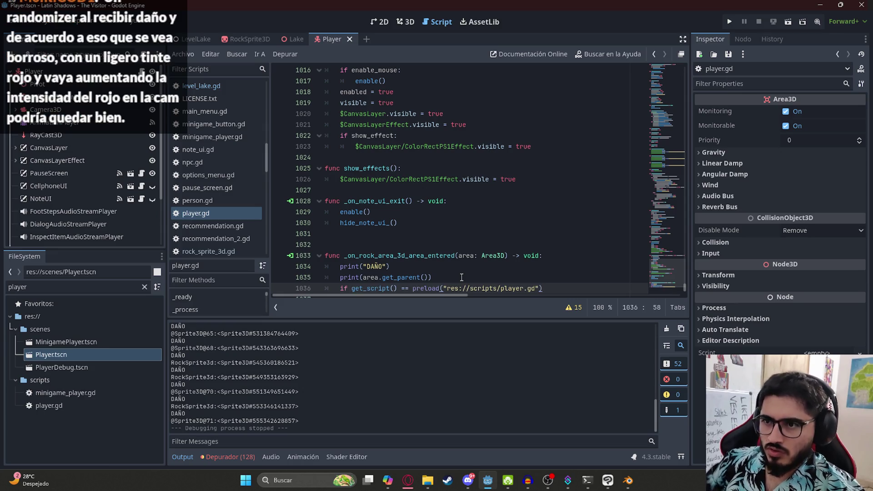
pyautogui.moveTo(428, 277); pyautogui.dragTo(371, 276)
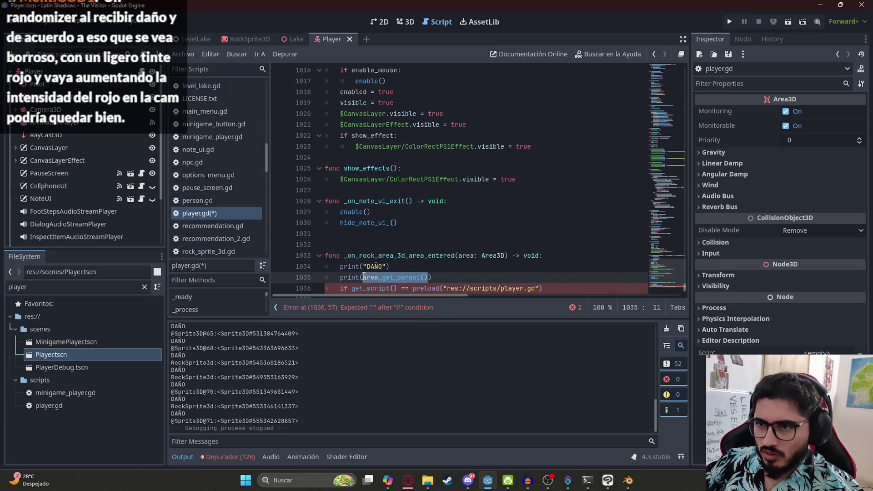
pyautogui.click(352, 290)
pyautogui.write('area.get_parent()')
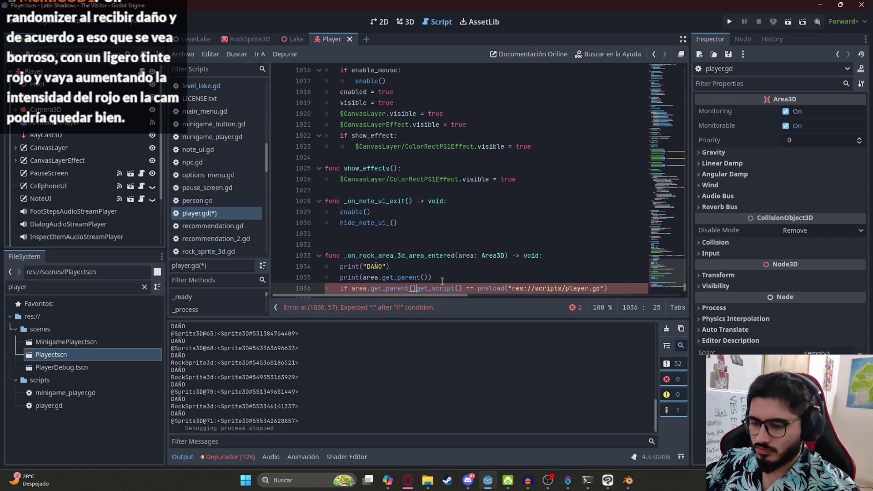
# Delete the two debug prints, print "DAÑO RECIBIDO" inside the if block, and save
pyautogui.click(385, 267)
pyautogui.moveTo(432, 277)
pyautogui.mouseDown()
pyautogui.moveTo(285, 252)
pyautogui.moveTo(544, 255)
pyautogui.mouseUp()
pyautogui.press('BackSpace')
pyautogui.click(622, 268)
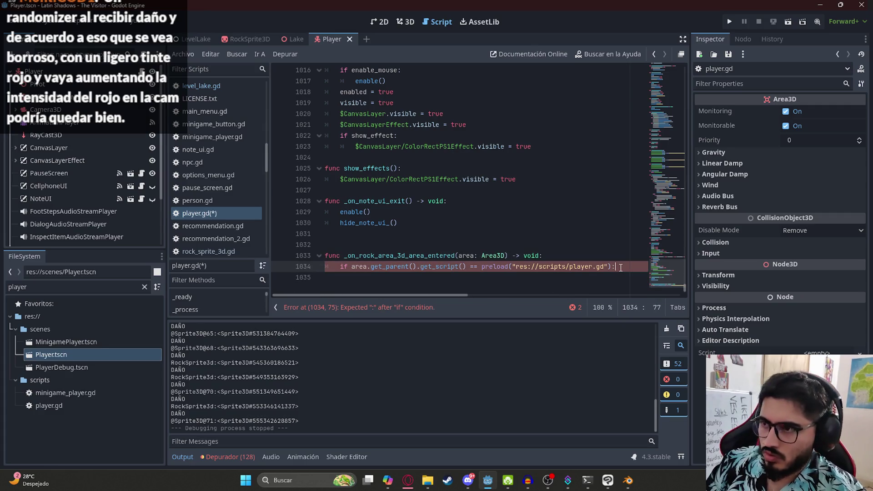
pyautogui.press('Return')
pyautogui.write('print("DAÑO RECIBIDO")')
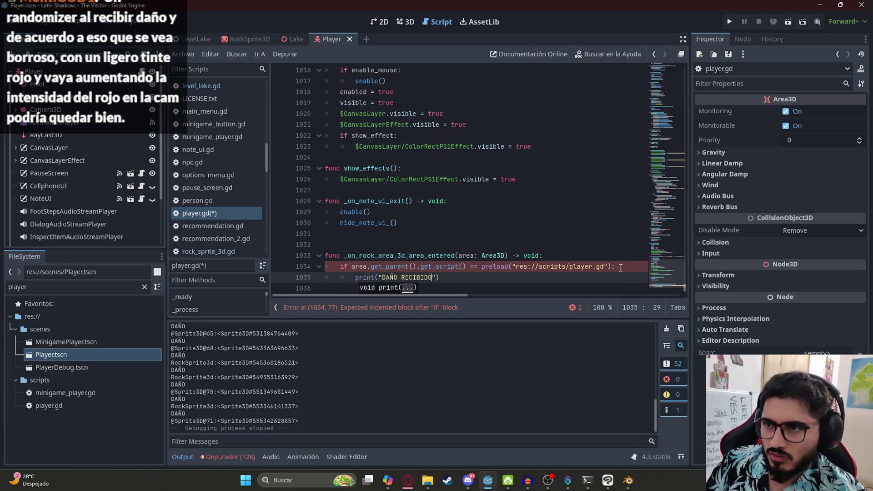
pyautogui.hotkey('ctrl', 's')
pyautogui.click(191, 40)
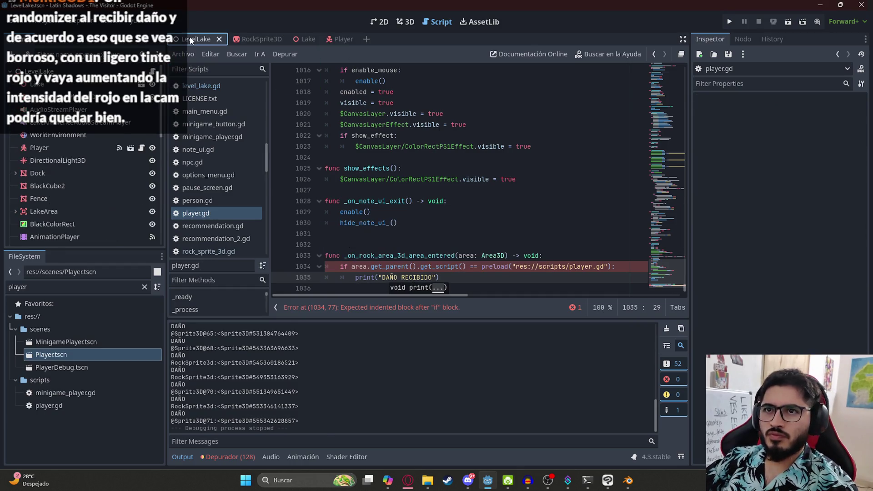
# Reload the LevelLake scene and walk the player forward along the dirt path
pyautogui.rightClick(191, 40)
pyautogui.click(254, 108)
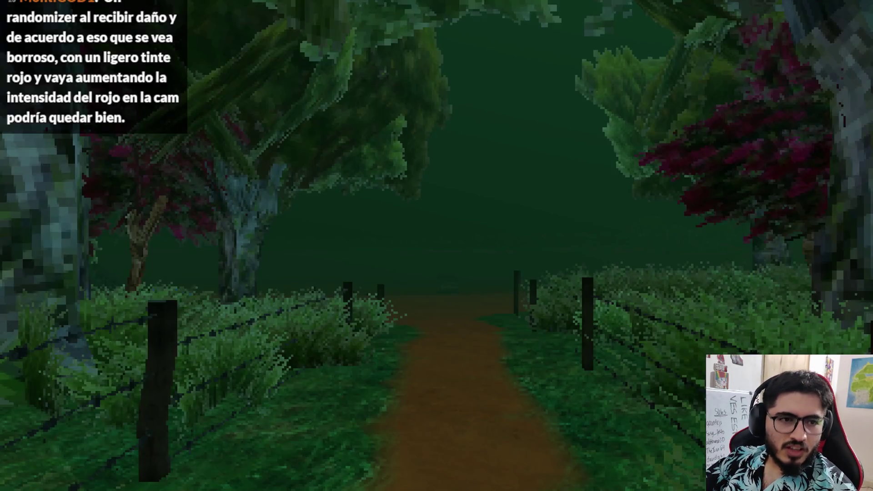
pyautogui.press('w')
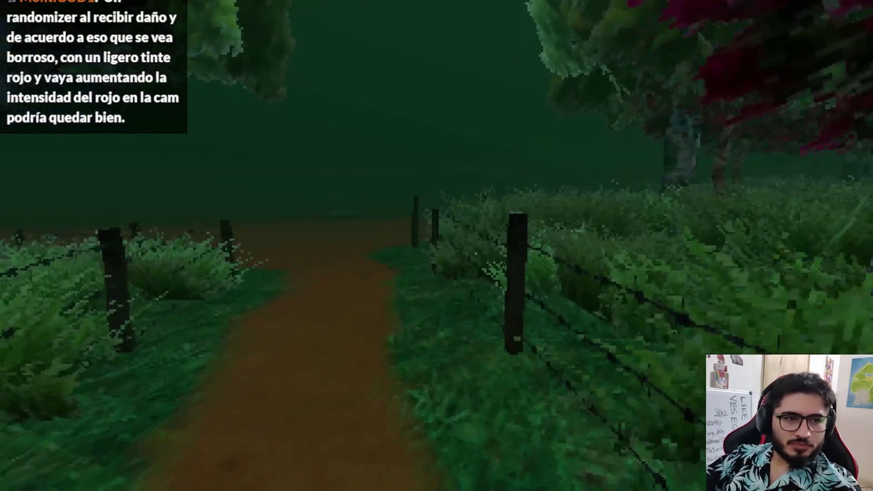
pyautogui.press('w')
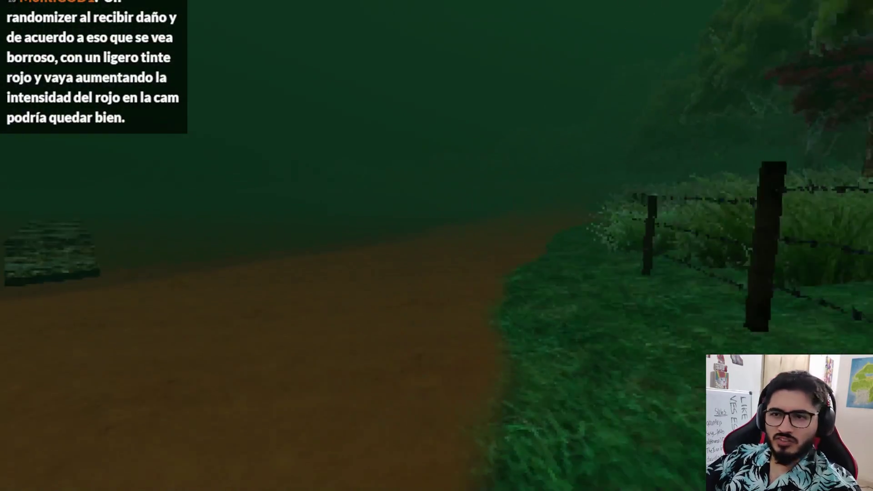
pyautogui.press('w')
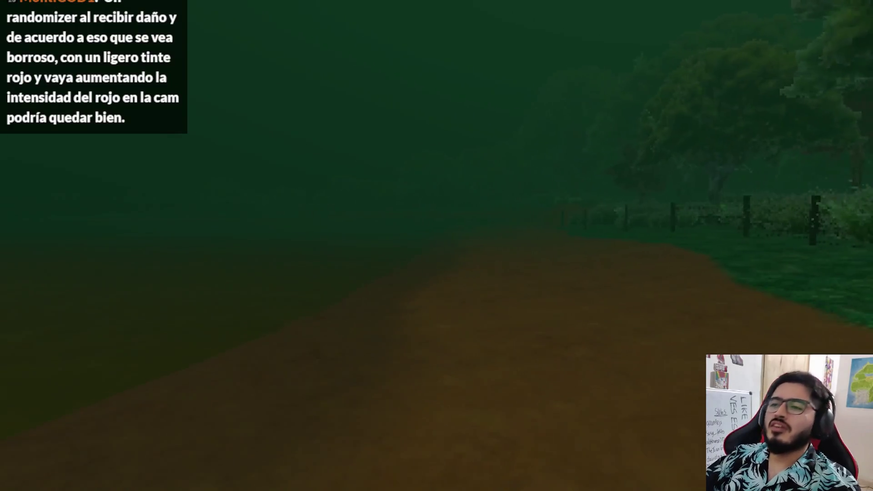
pyautogui.press('w')
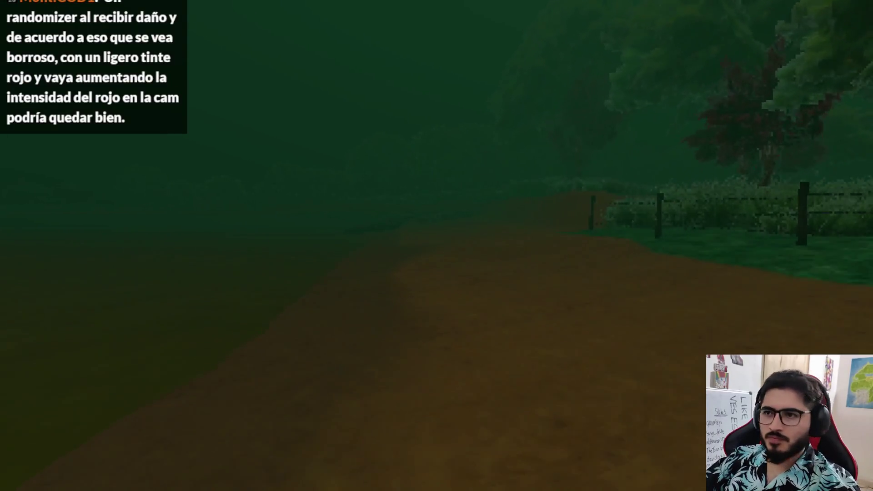
pyautogui.press('w')
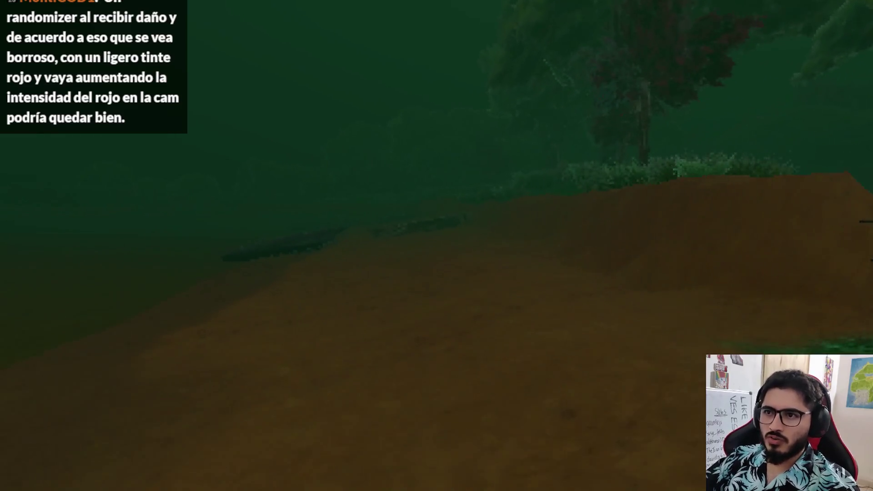
# Set the game to windowed mode at 1152x648, raise the window, and resume
pyautogui.press('Escape')
pyautogui.click(407, 177)
pyautogui.click(235, 175)
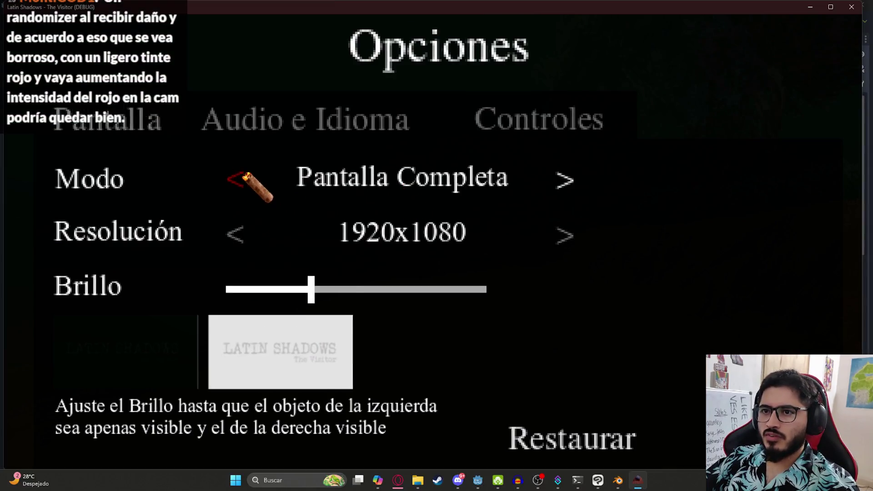
pyautogui.click(248, 216)
pyautogui.click(267, 228)
pyautogui.click(290, 229)
pyautogui.click(289, 229)
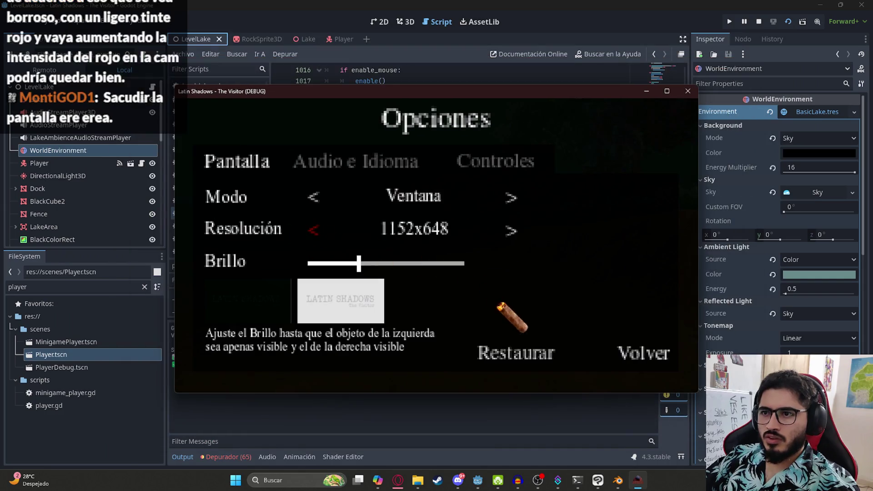
pyautogui.moveTo(321, 99); pyautogui.dragTo(318, 22)
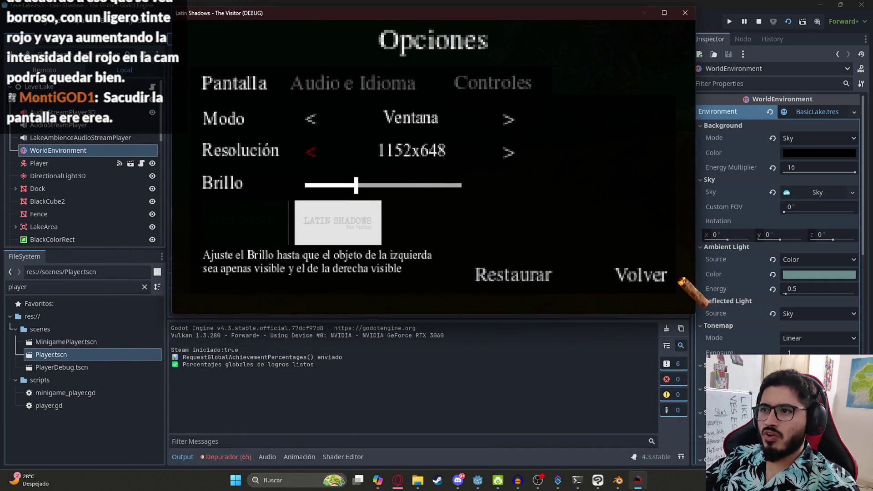
pyautogui.click(646, 277)
pyautogui.click(435, 104)
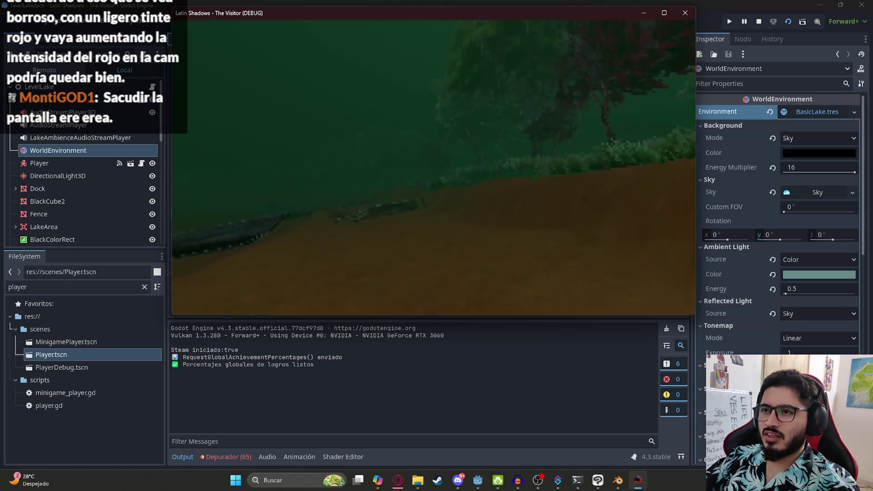
# Walk left past the lakeside log, then stop the game and return to player.gd
pyautogui.press('w')
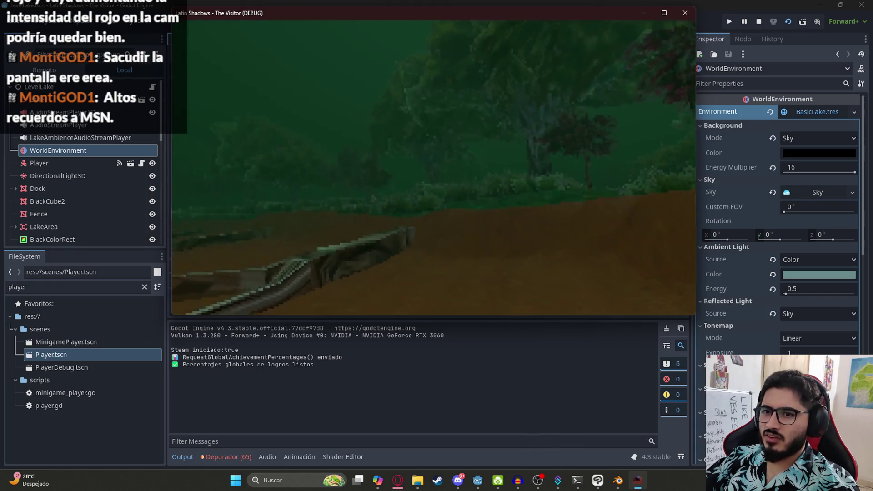
pyautogui.press('a')
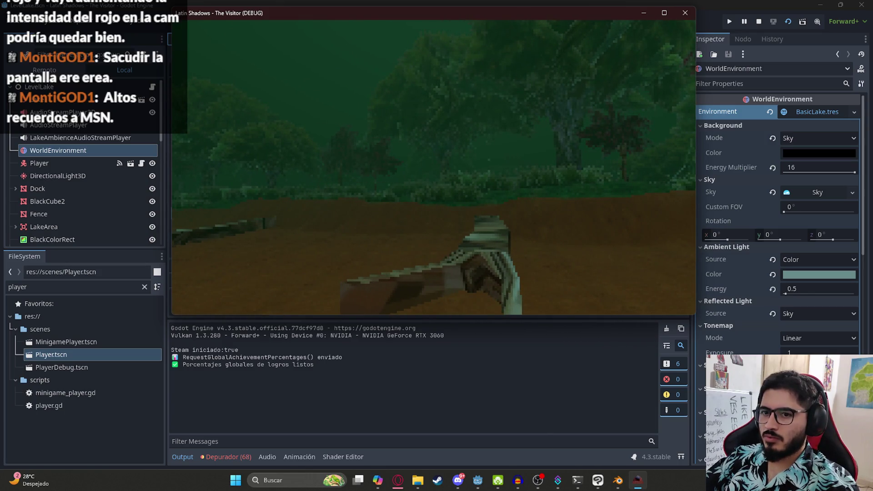
pyautogui.press('a')
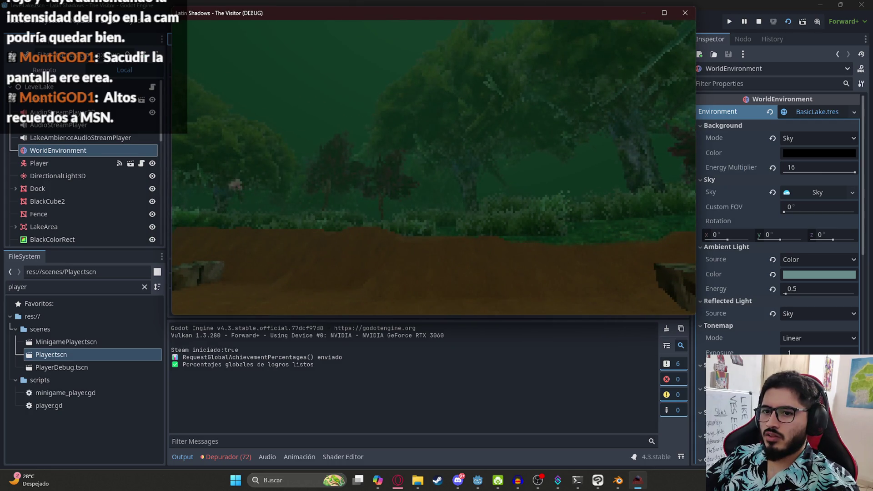
pyautogui.press('a')
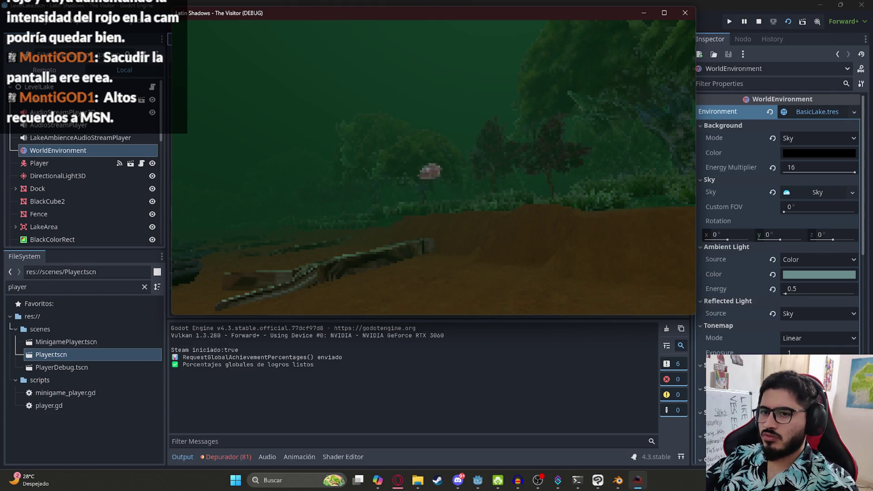
pyautogui.press('Escape')
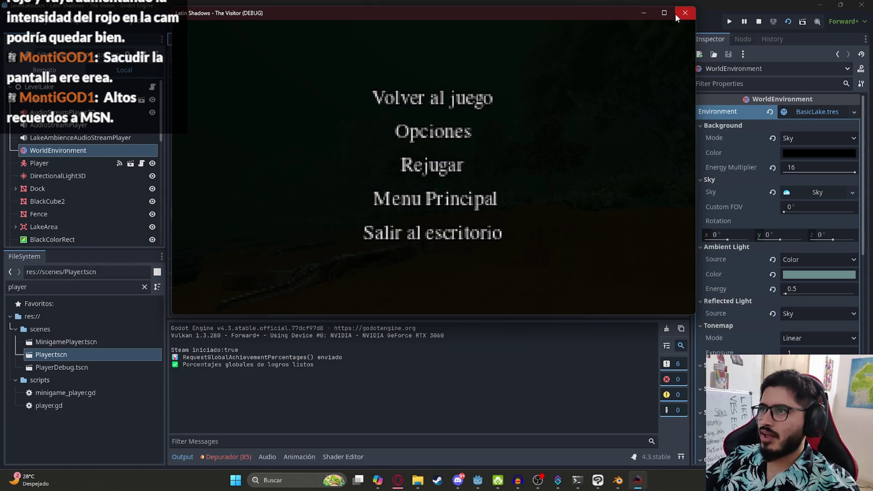
pyautogui.click(685, 13)
pyautogui.moveTo(607, 266); pyautogui.dragTo(540, 266)
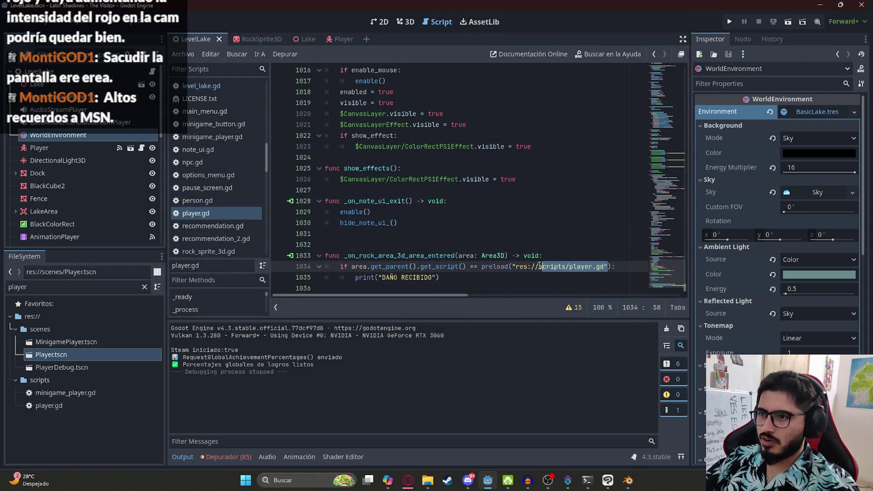
# Change line 1034's preload path to res://scripts/rock_sprite_3d.gd and save player.gd
pyautogui.press('BackSpace')
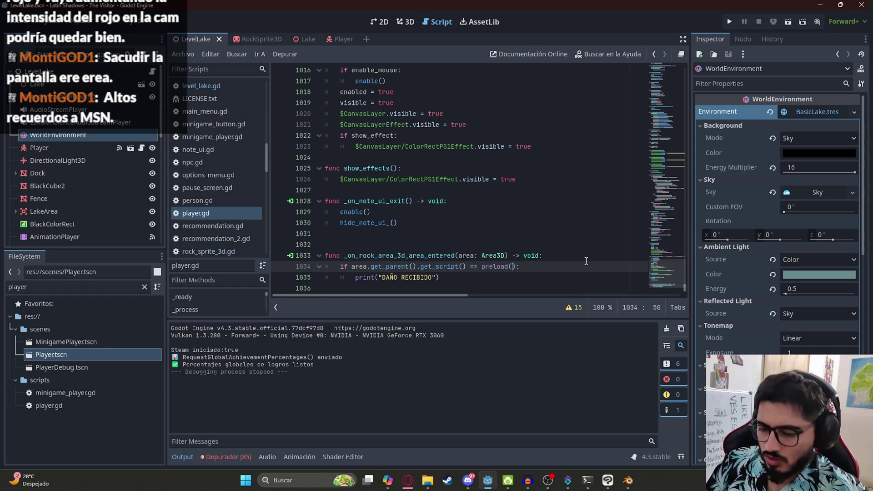
pyautogui.write('rock')
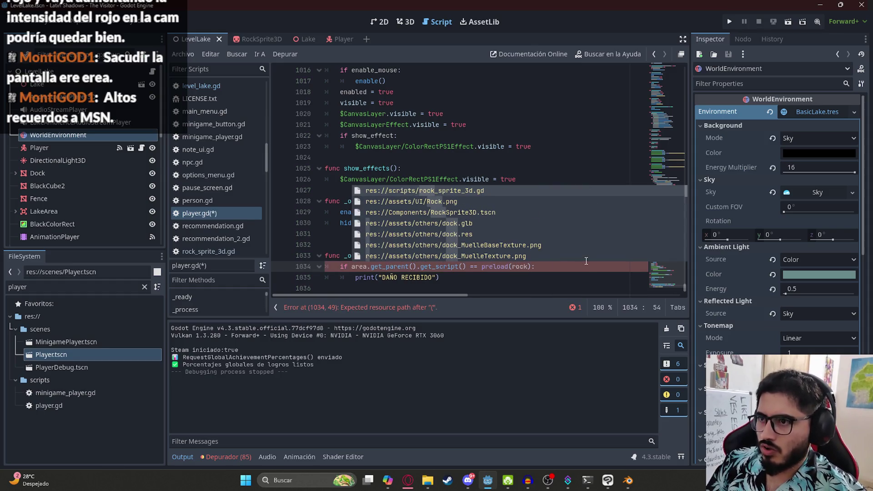
pyautogui.press('Return')
pyautogui.hotkey('ctrl', 's')
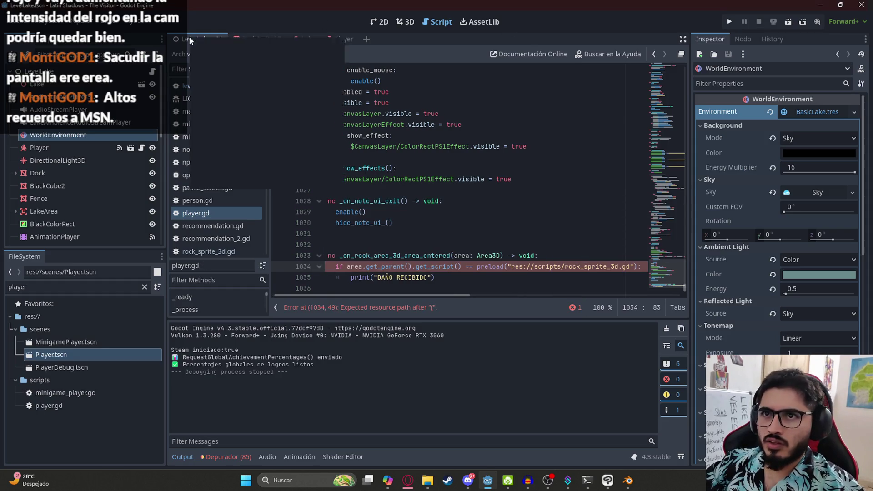
# Run the game and switch its display to windowed mode at 1024x576, then resume
pyautogui.click(250, 111)
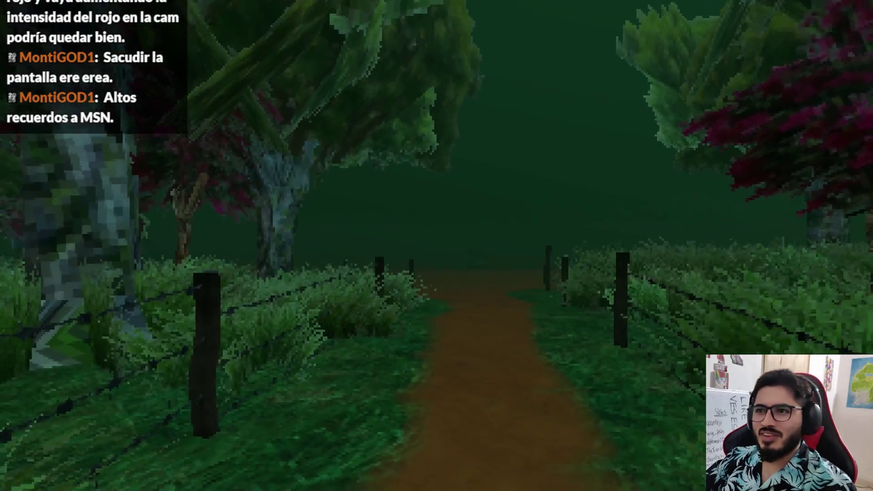
pyautogui.press('Escape')
pyautogui.click(430, 196)
pyautogui.click(561, 166)
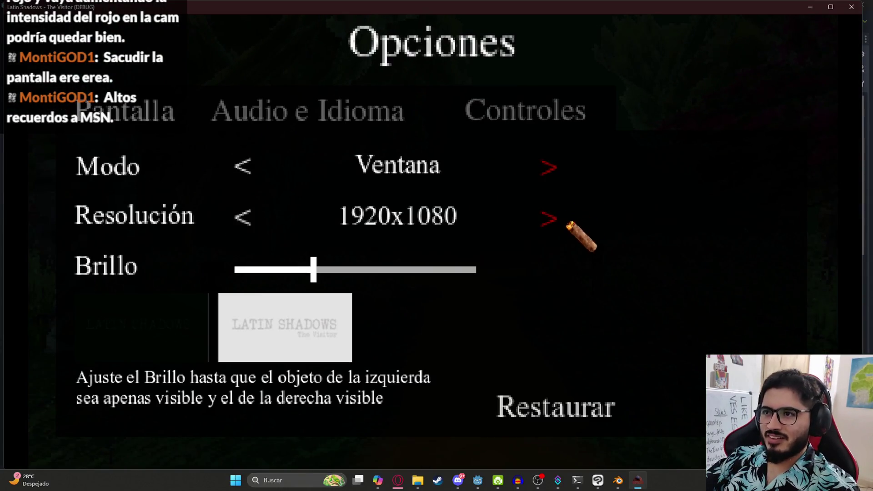
pyautogui.click(562, 221)
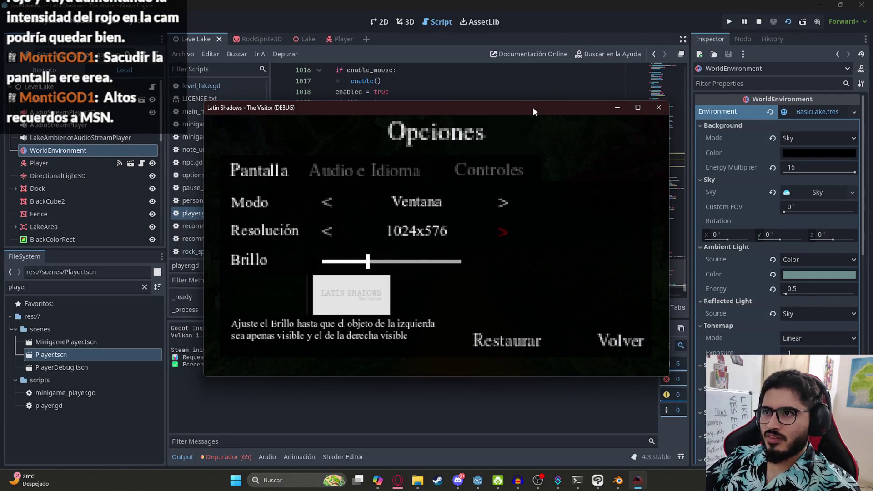
pyautogui.moveTo(533, 107); pyautogui.dragTo(526, 32)
pyautogui.click(605, 266)
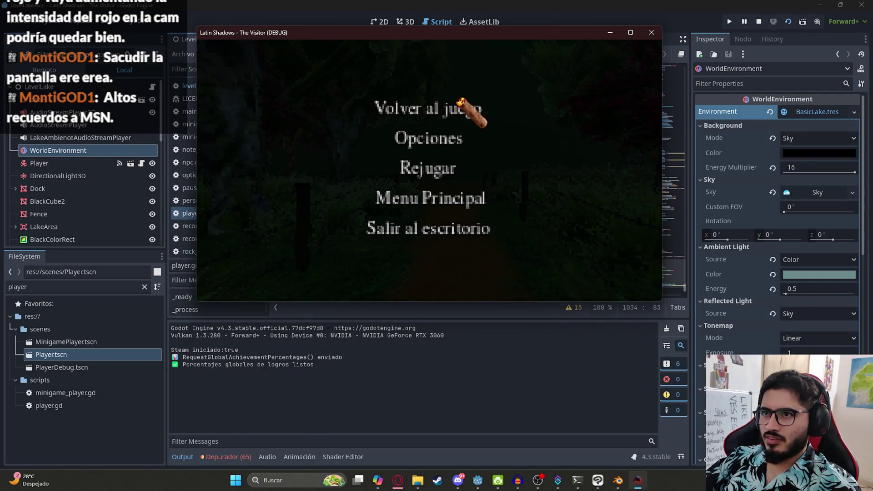
pyautogui.click(466, 108)
# Walk the player along the path into the rock area until DAÑO RECIBIDO prints, then stop the game
pyautogui.press('w')
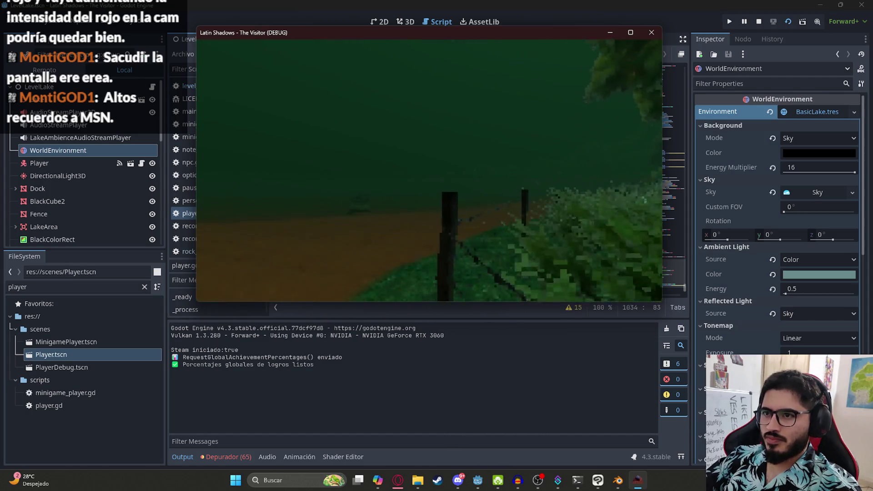
pyautogui.press('w')
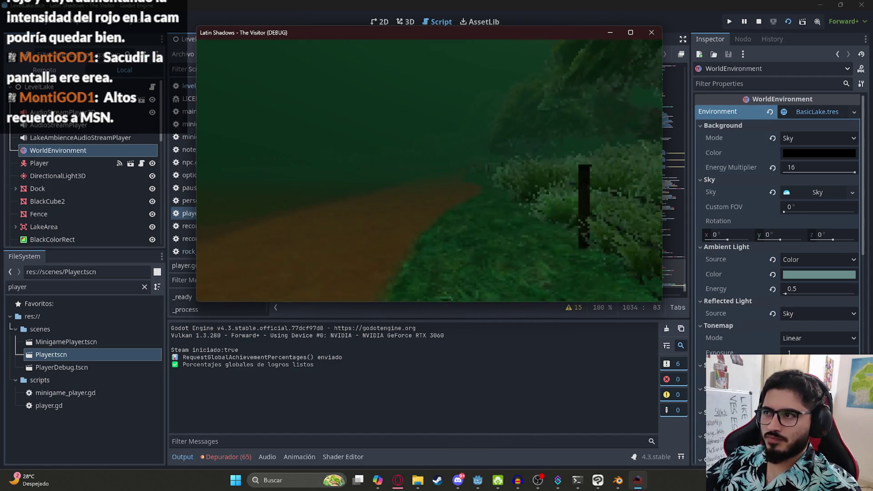
pyautogui.press('w')
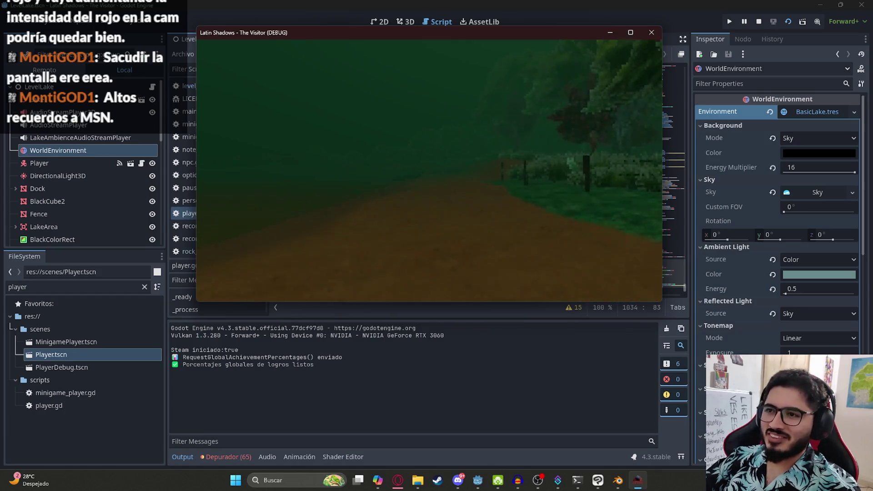
pyautogui.press('w')
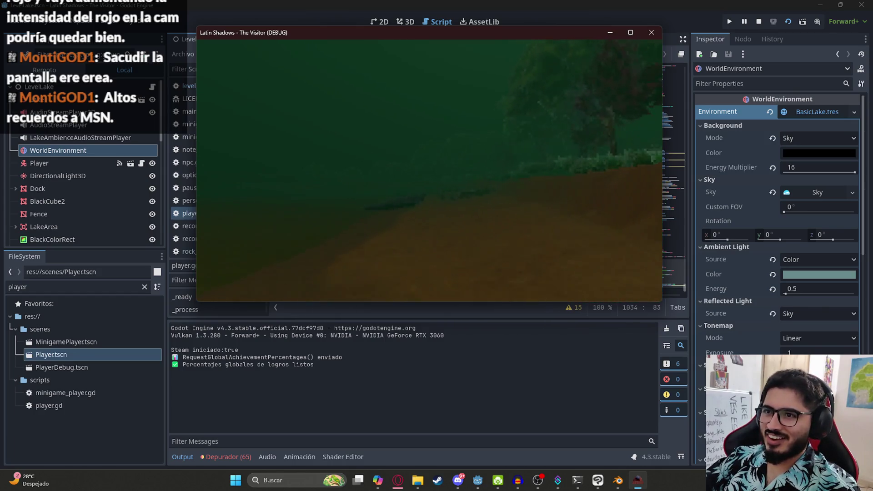
pyautogui.press('w')
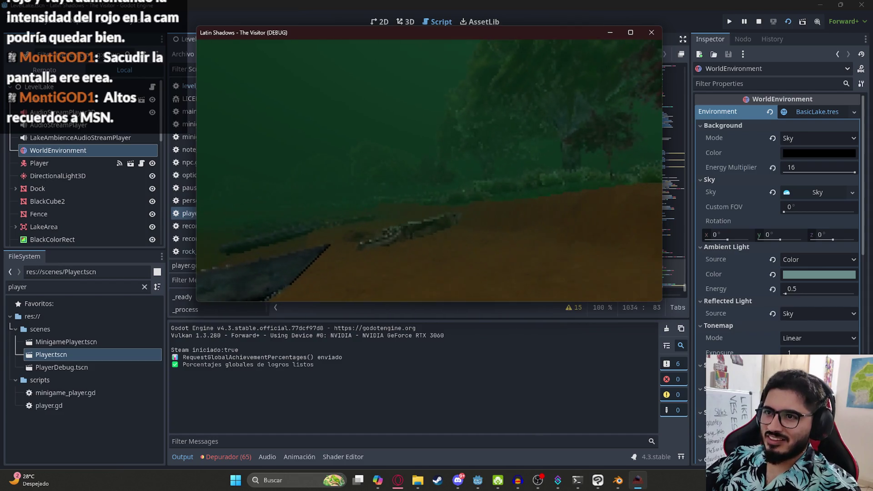
pyautogui.press('a')
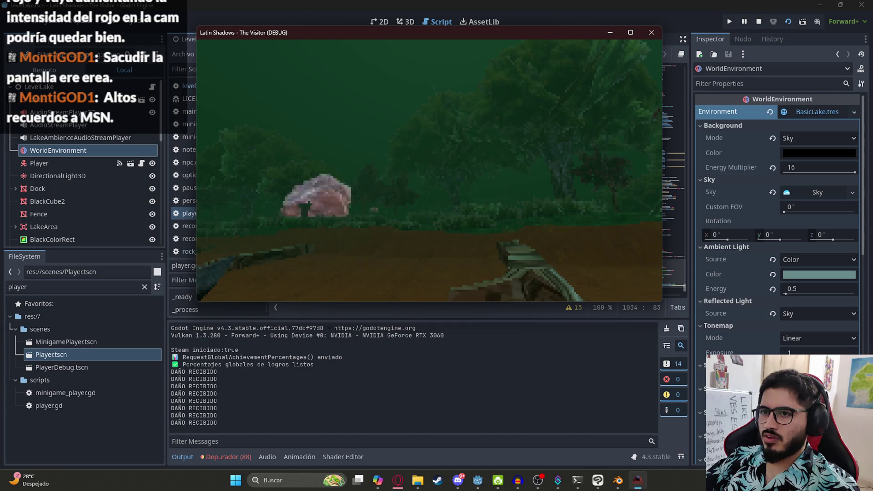
pyautogui.press('Escape')
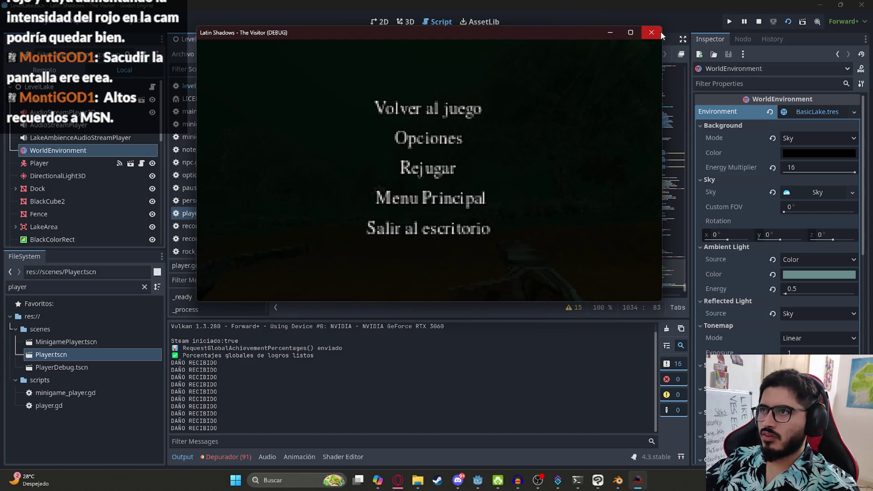
pyautogui.click(659, 32)
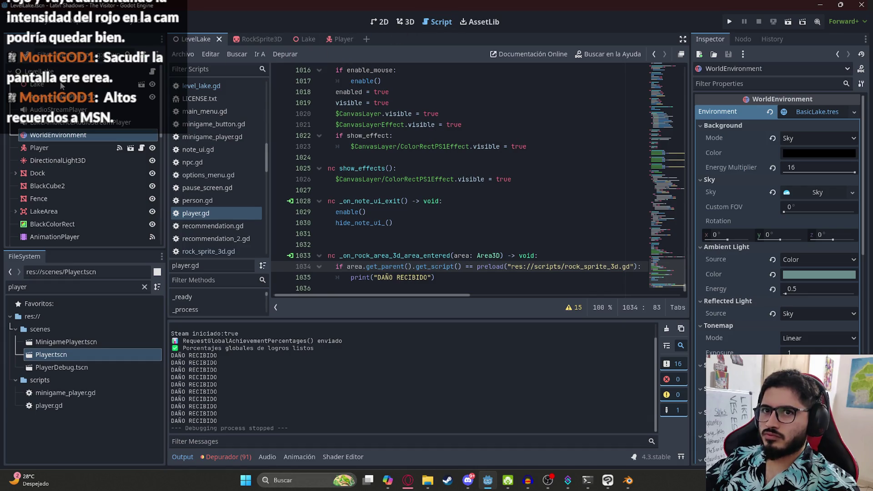
# Uncheck Destroy on Arrival on the RockSprite3d root node and save the LevelLake scene
pyautogui.click(258, 43)
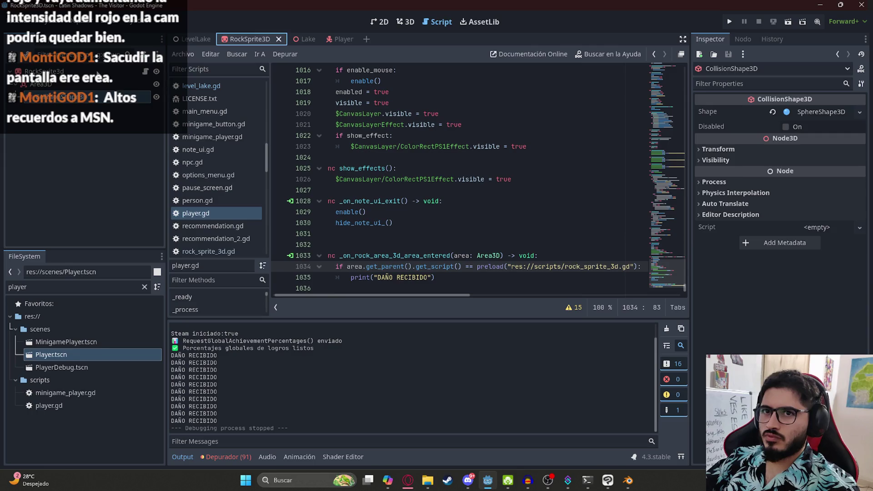
pyautogui.click(44, 71)
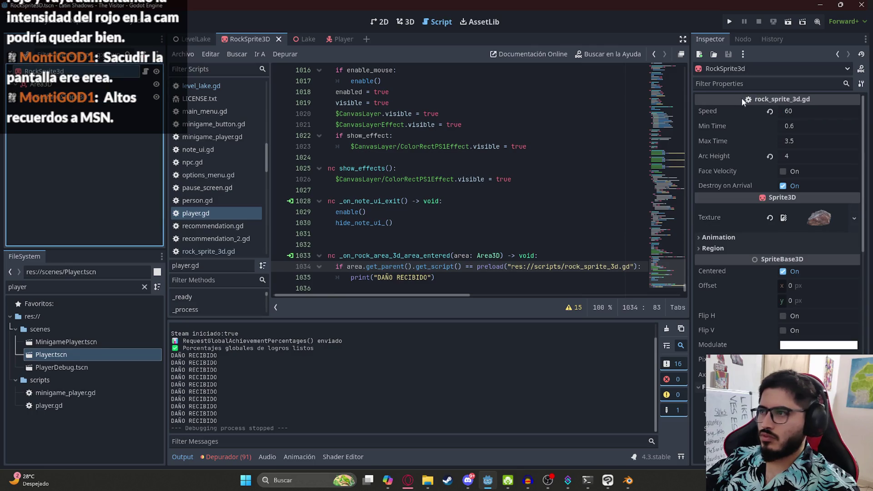
pyautogui.click(783, 186)
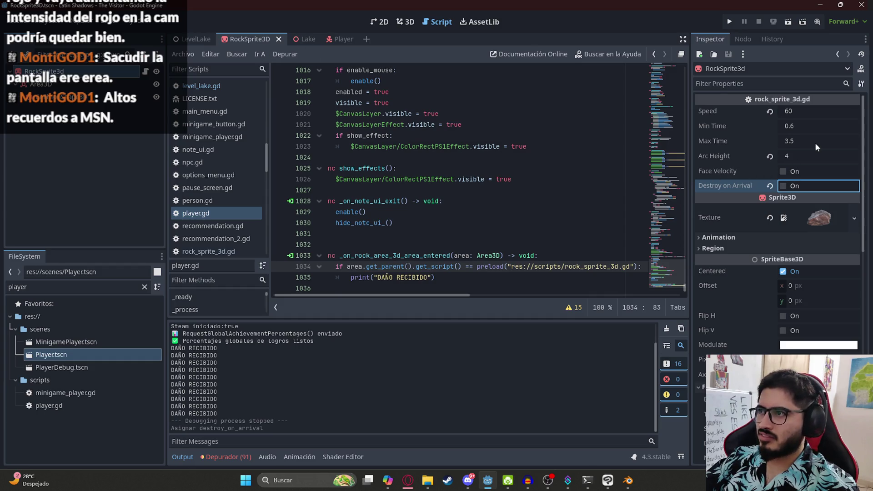
pyautogui.rightClick(213, 34)
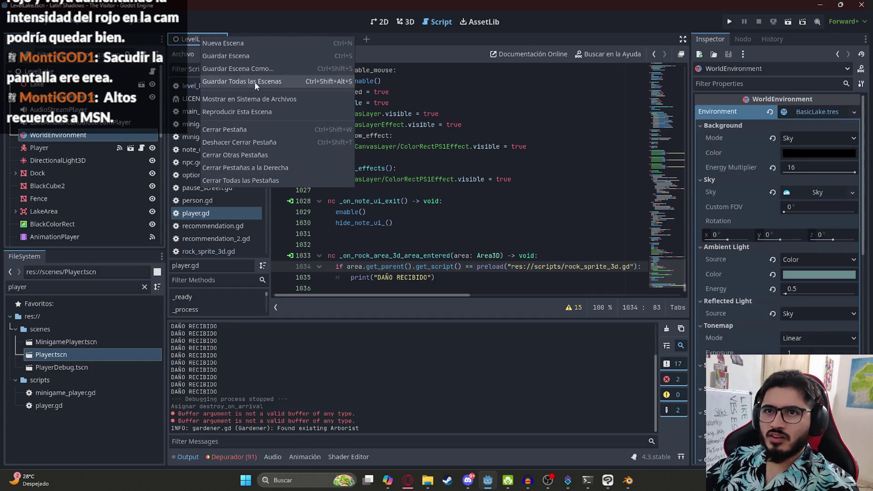
pyautogui.click(250, 111)
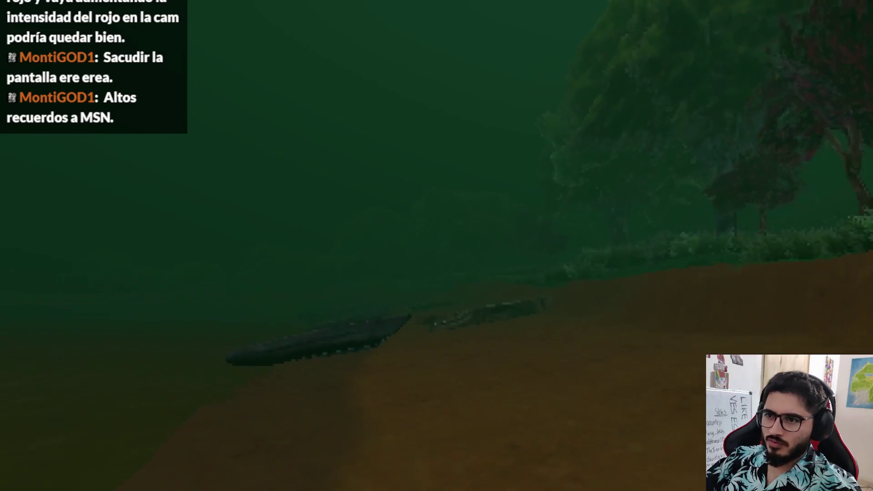
# In the game's pause options, set Modo to windowed and Resolución to 1152x648
pyautogui.press('Escape')
pyautogui.click(414, 190)
pyautogui.click(227, 157)
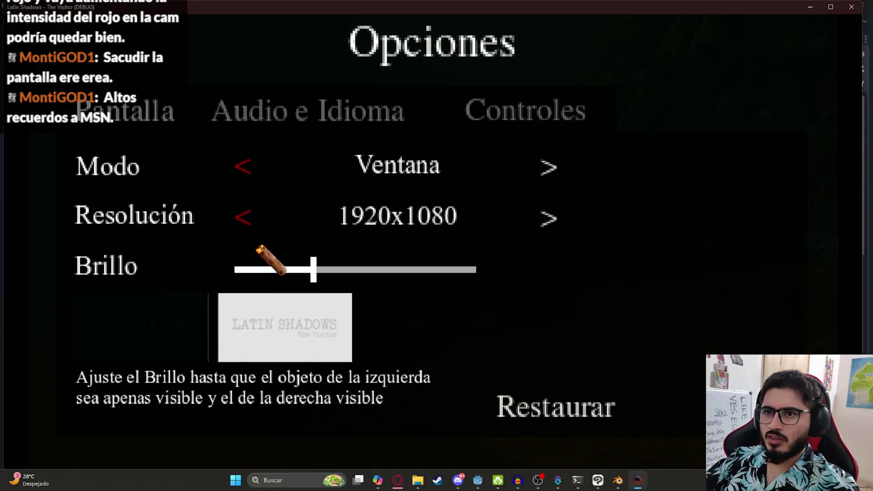
pyautogui.click(255, 219)
pyautogui.click(271, 225)
pyautogui.click(298, 229)
pyautogui.click(317, 232)
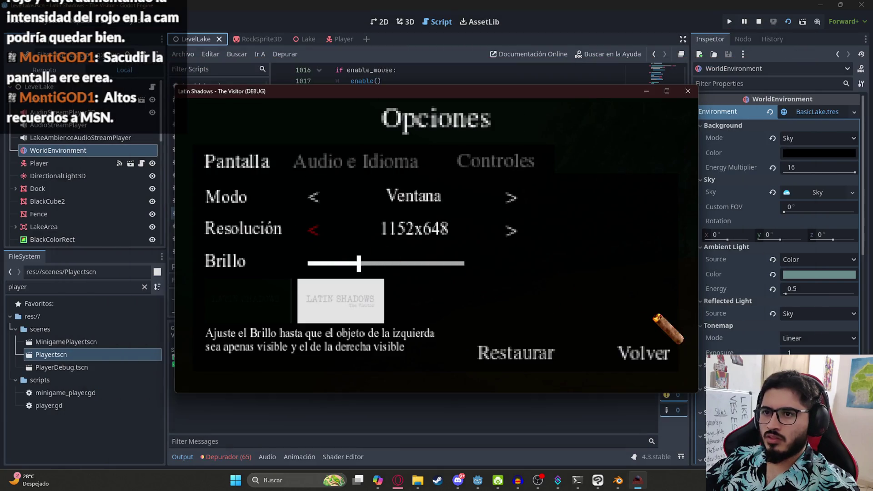
pyautogui.moveTo(555, 91)
pyautogui.mouseDown()
pyautogui.moveTo(555, 1)
pyautogui.moveTo(547, 31)
pyautogui.mouseUp()
pyautogui.click(659, 291)
# Resume play to watch the rocks hit, then quit the game to the desktop
pyautogui.click(473, 112)
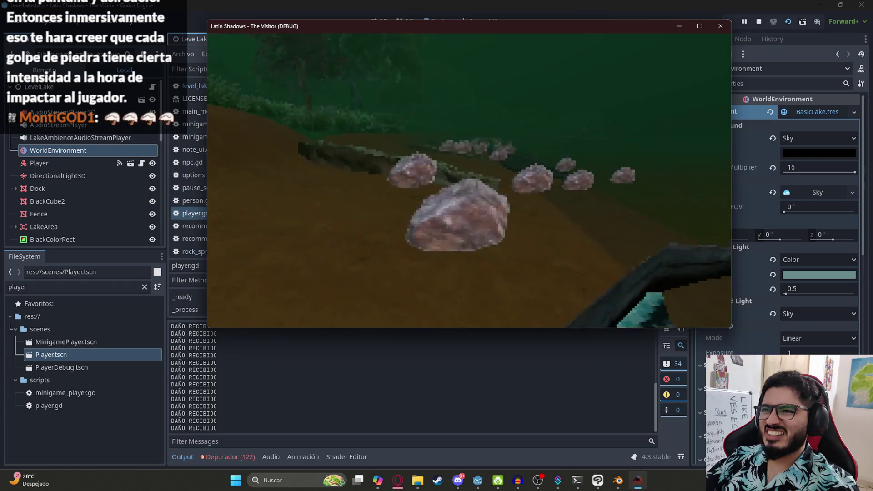
pyautogui.press('Escape')
pyautogui.click(443, 248)
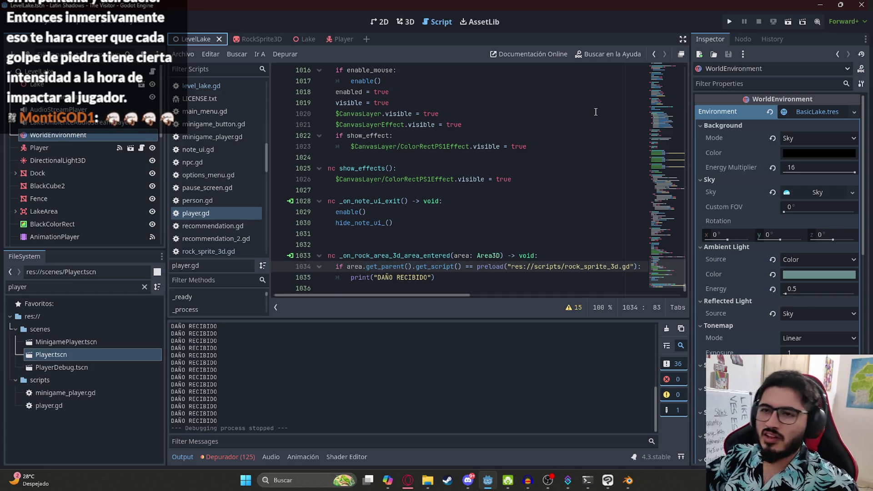
# Review the DAÑO RECIBIDO handler lines, then re-enable Destroy on Arrival on RockSprite3D
pyautogui.click(474, 93)
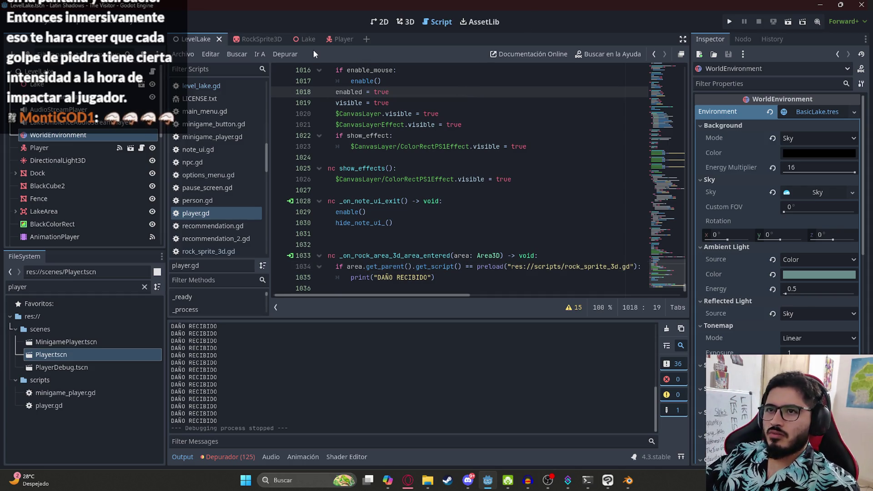
pyautogui.click(332, 38)
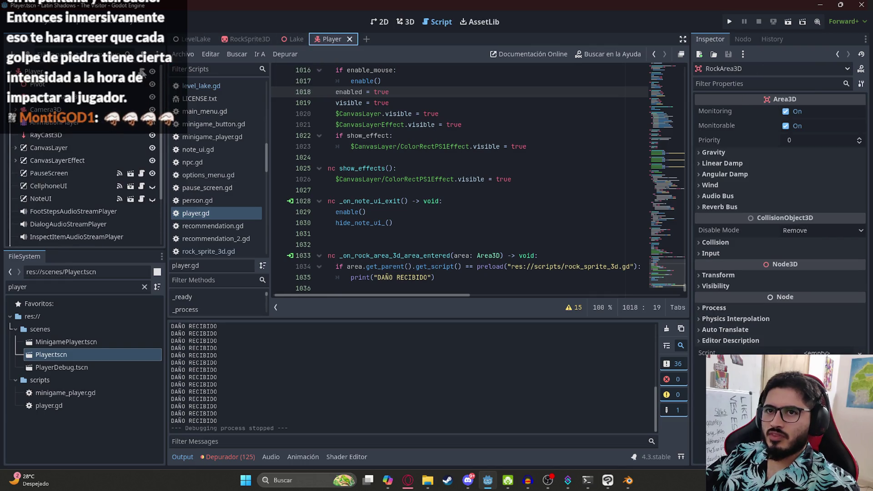
pyautogui.click(532, 212)
pyautogui.click(557, 275)
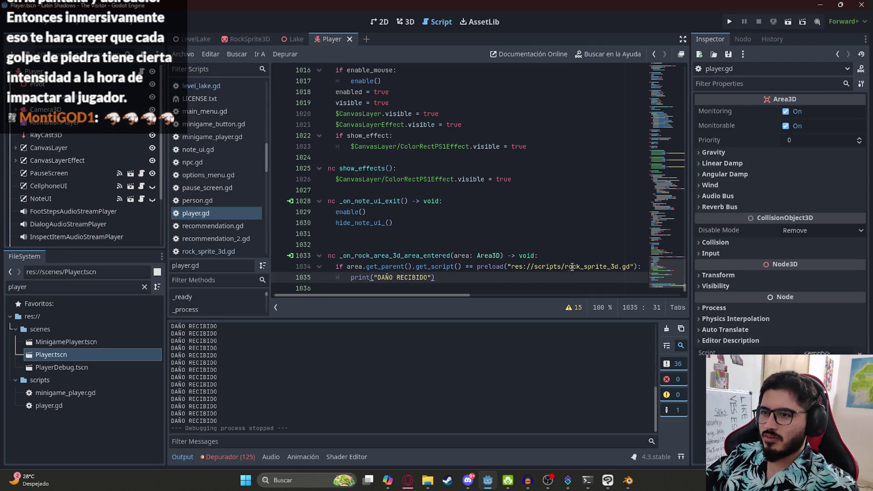
pyautogui.click(250, 39)
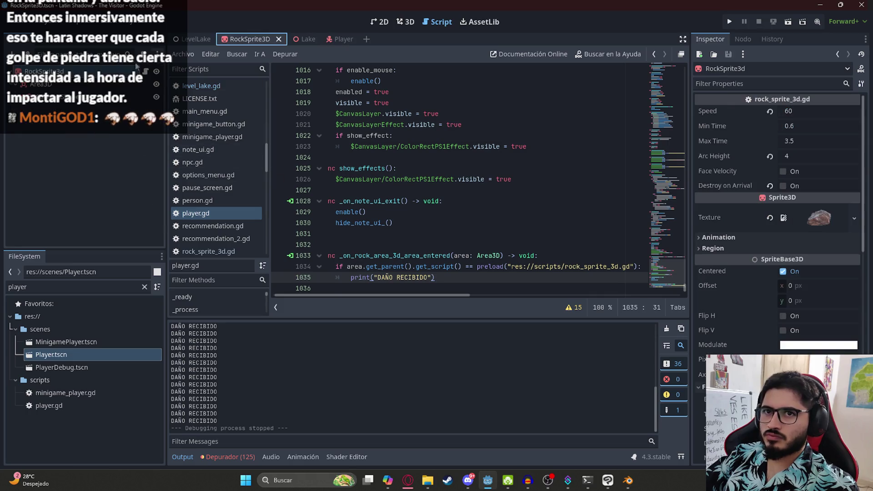
pyautogui.click(783, 185)
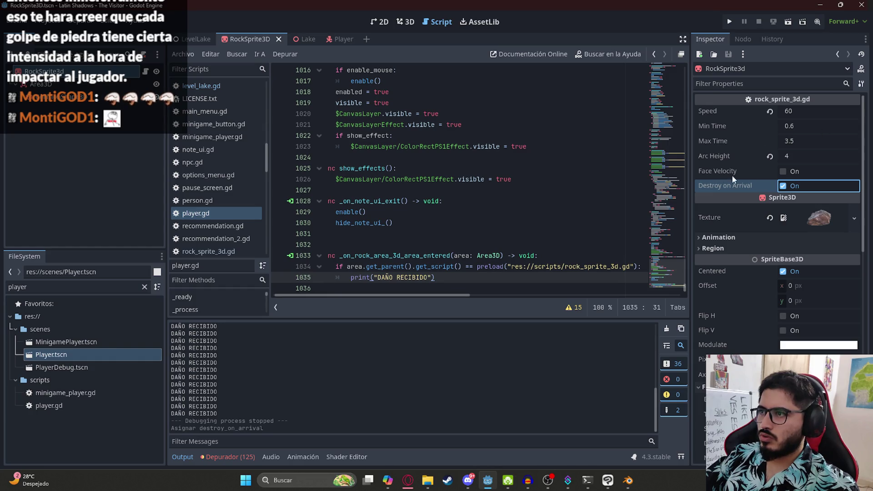
# Show the LevelLake scene in the 3D workspace
pyautogui.click(187, 38)
pyautogui.click(386, 114)
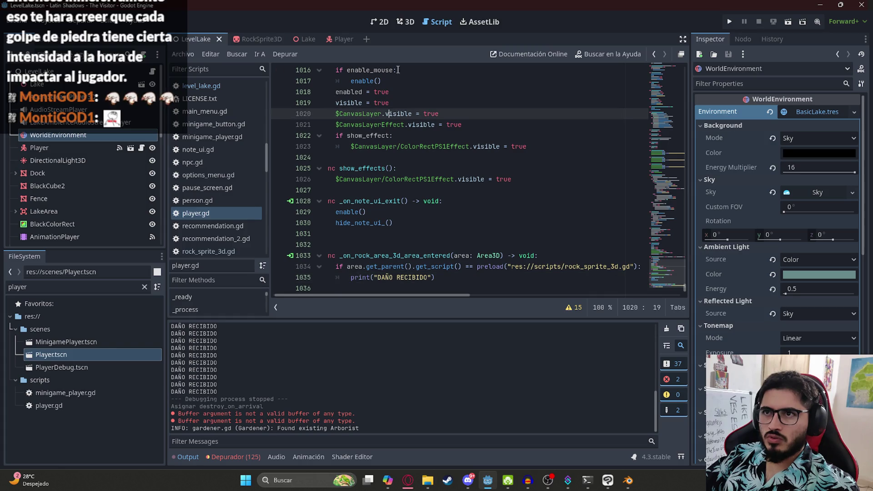
pyautogui.click(403, 22)
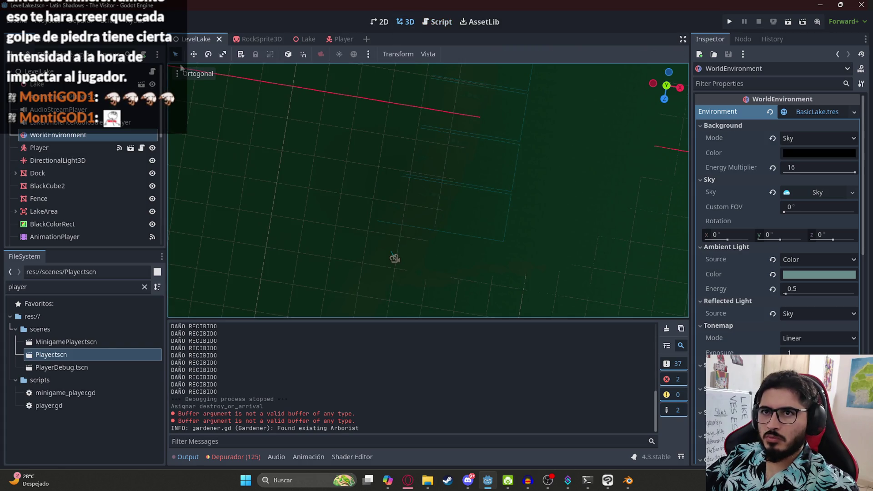
# Add an AudioStreamPlayer child to the Player node and name it HitAudioStreamPlayer
pyautogui.click(340, 40)
pyautogui.rightClick(57, 72)
pyautogui.click(82, 95)
pyautogui.write('audiostr')
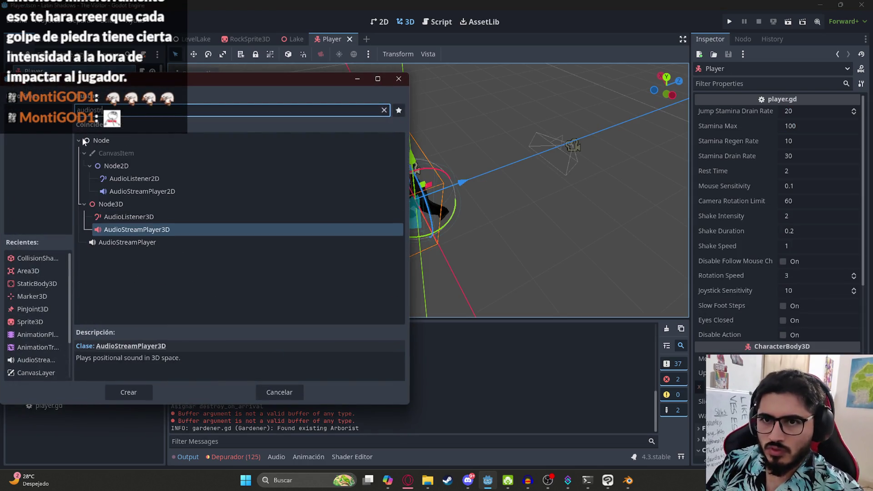
pyautogui.press('BackSpace')
pyautogui.press('Down')
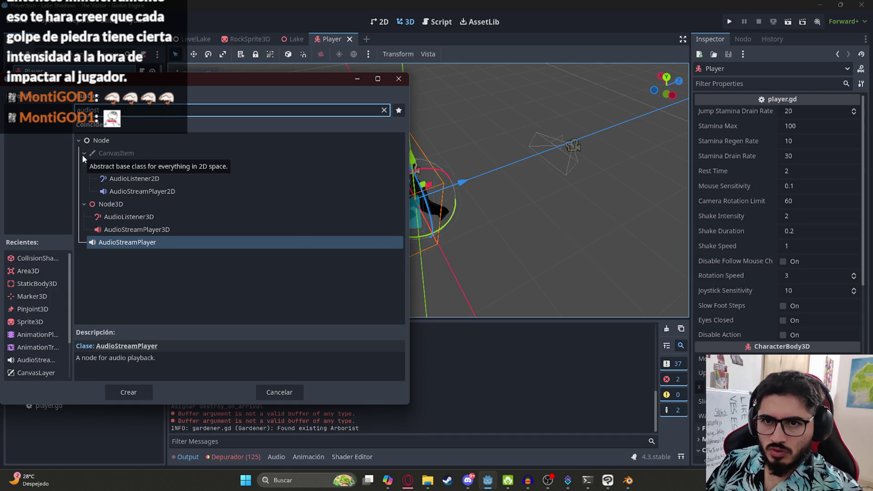
pyautogui.press('Return')
pyautogui.doubleClick(80, 236)
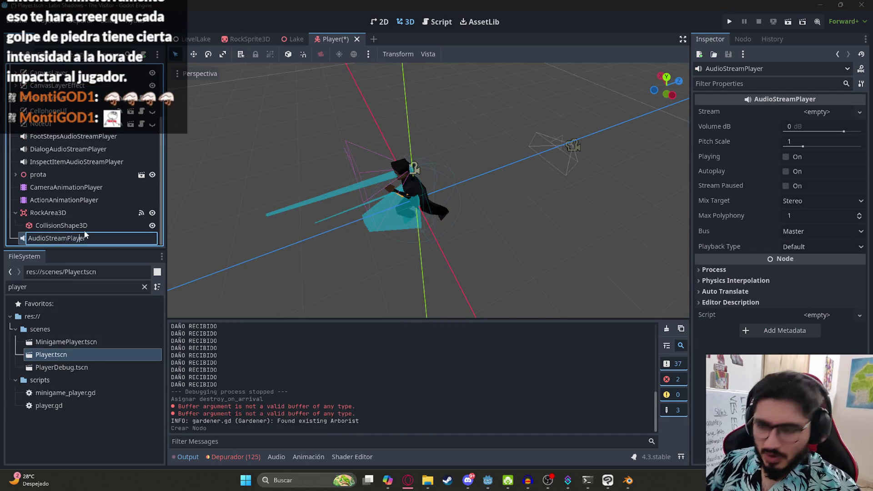
pyautogui.write('Hit')
pyautogui.press('Return')
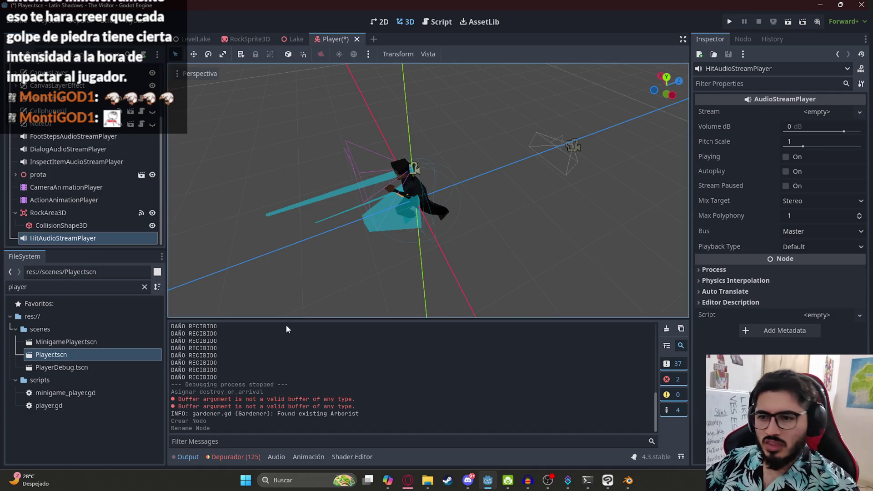
# Save the Player scene, then filter FileSystem for 'level5' and open Level5_1.tscn
pyautogui.hotkey('ctrl', 's')
pyautogui.click(141, 287)
pyautogui.click(143, 287)
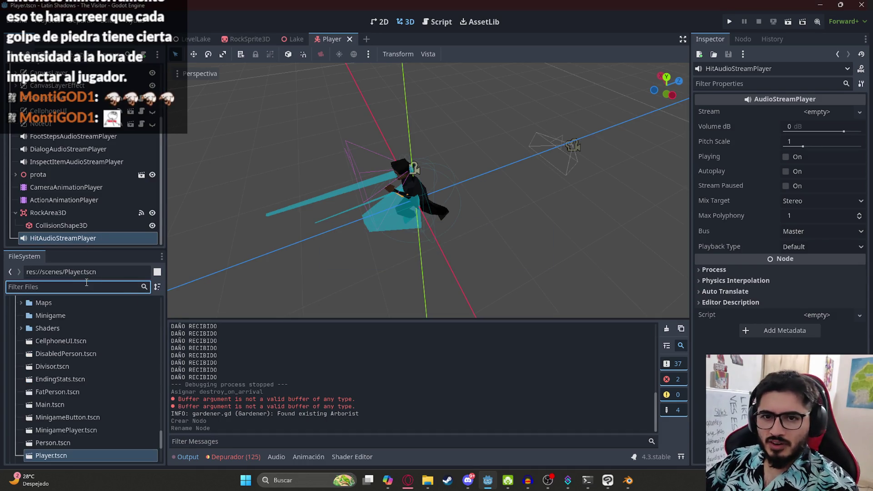
pyautogui.moveTo(384, 486)
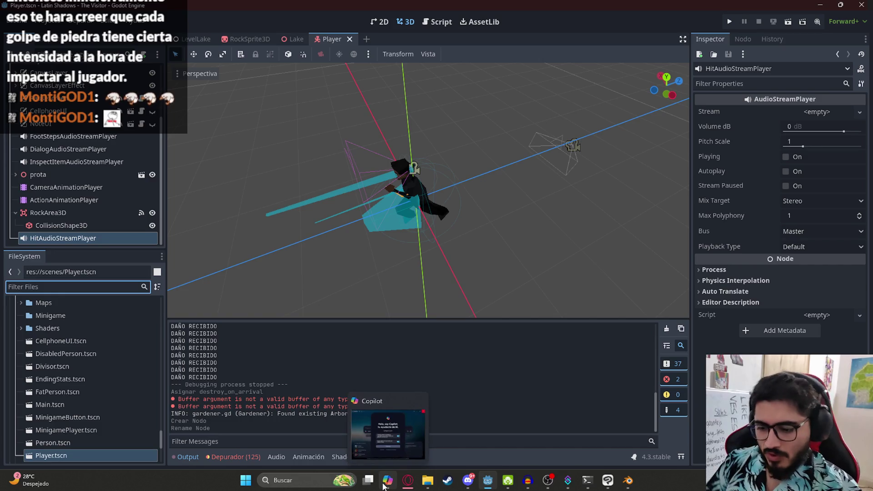
pyautogui.write('hit')
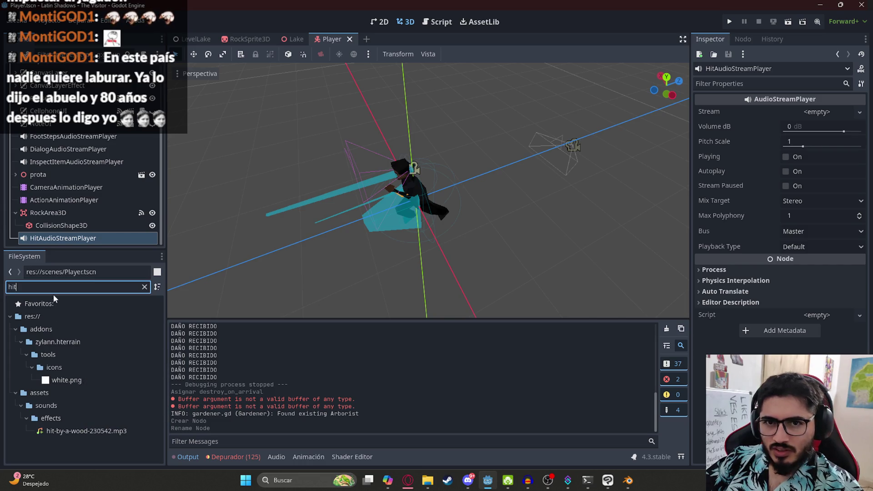
pyautogui.press('BackSpace')
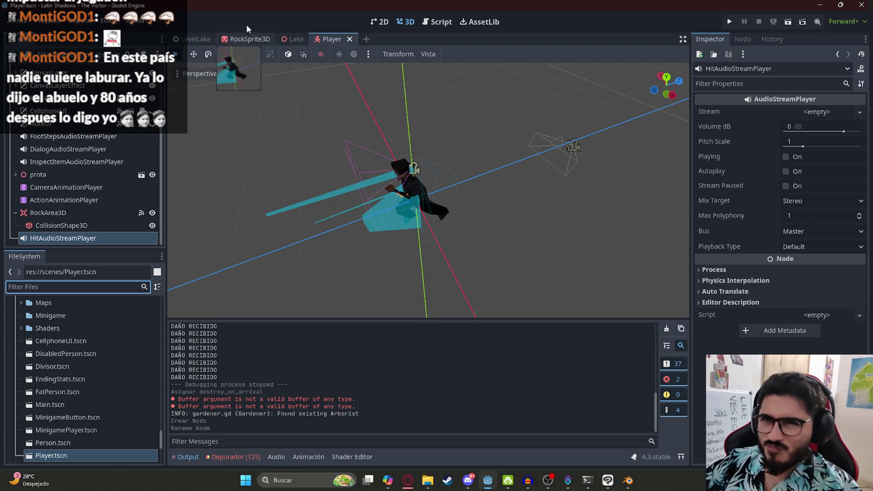
pyautogui.write('level5')
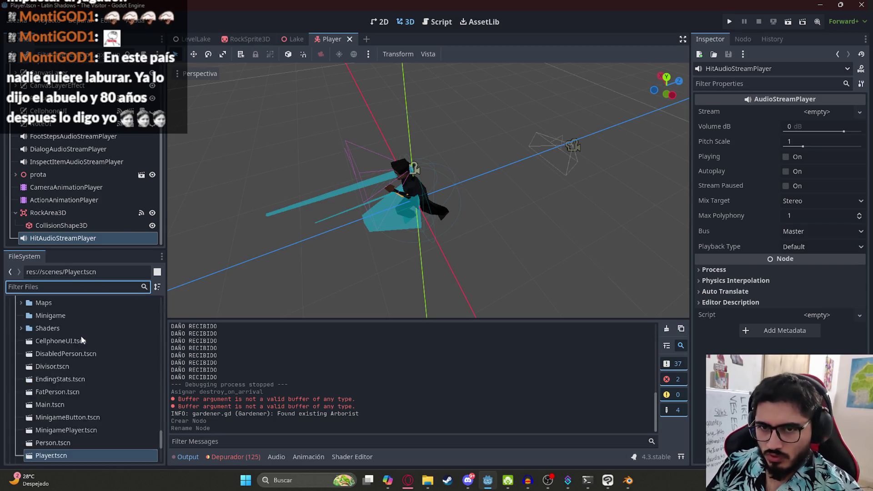
pyautogui.doubleClick(70, 354)
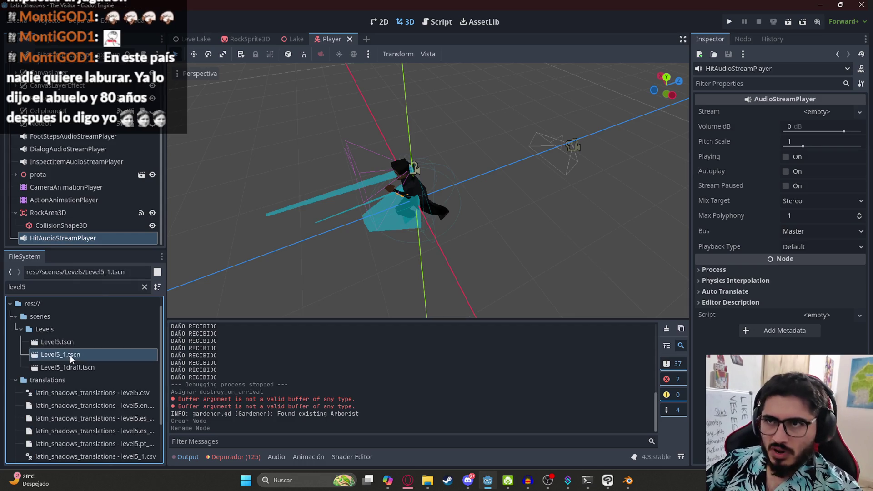
# Preview the AnimationPlayer's EnemyKill animation and inspect its wrong_sound.wav audio key
pyautogui.click(80, 225)
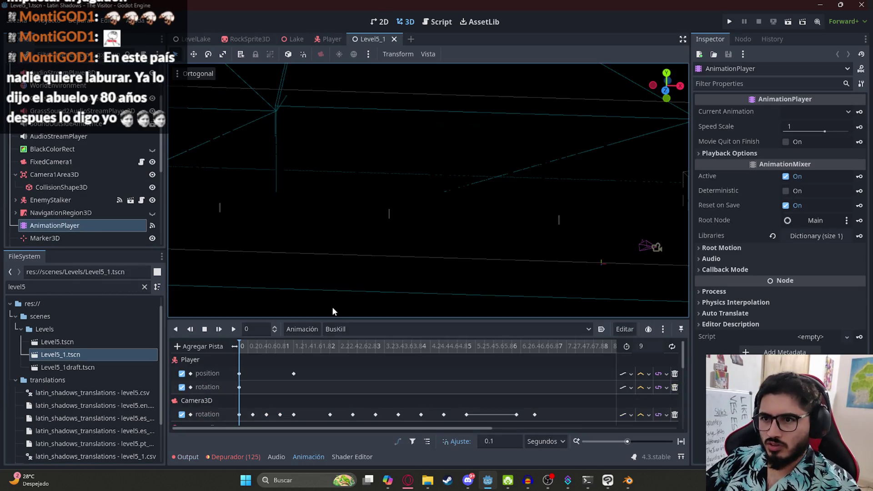
pyautogui.click(338, 331)
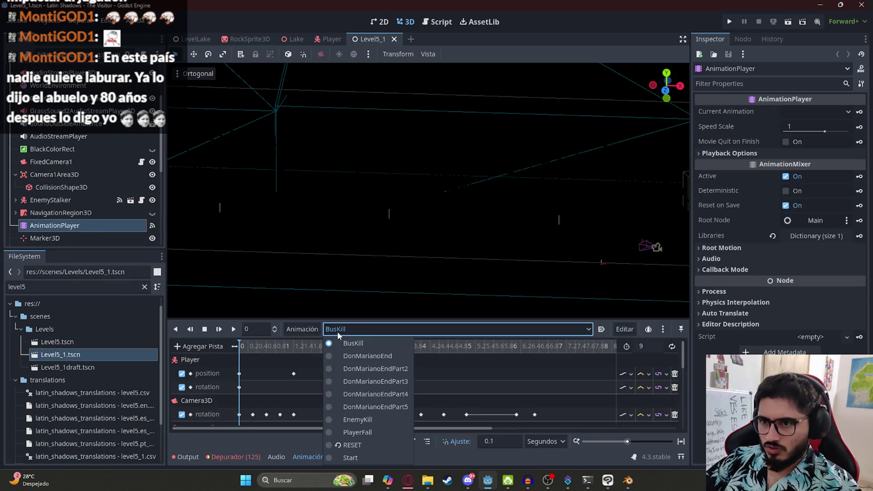
pyautogui.click(357, 420)
pyautogui.scroll(-5, 305, 380)
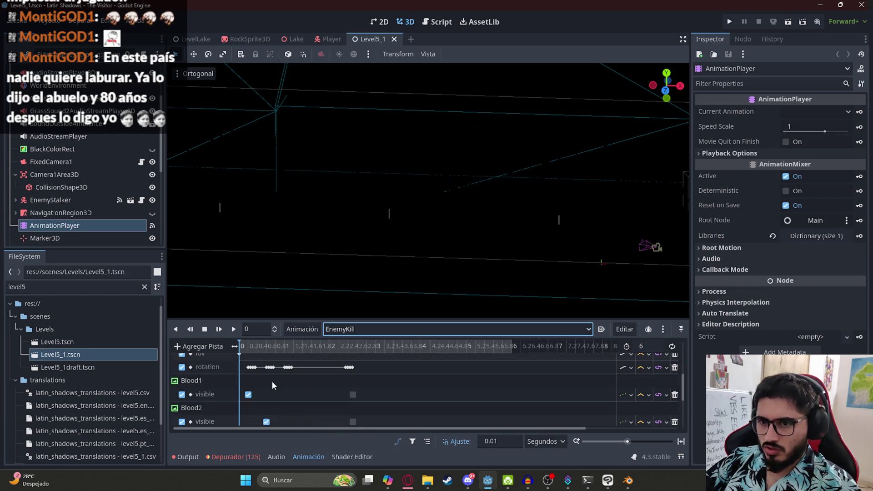
pyautogui.click(258, 404)
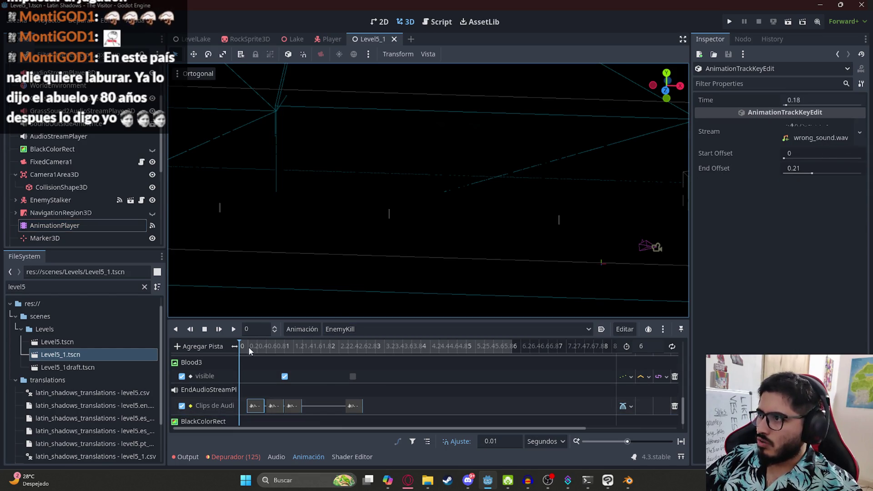
pyautogui.click(235, 330)
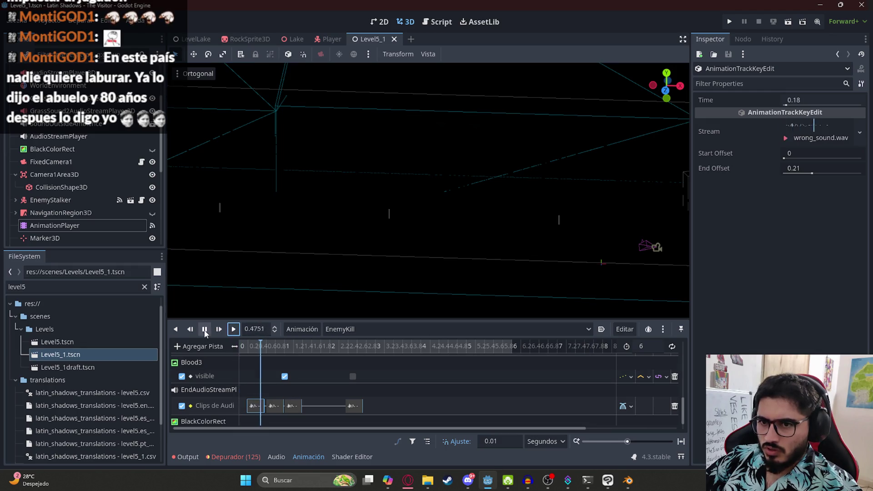
# Stop and rewind the EnemyKill preview, switch to the RESET animation, and close Level5_1
pyautogui.click(205, 334)
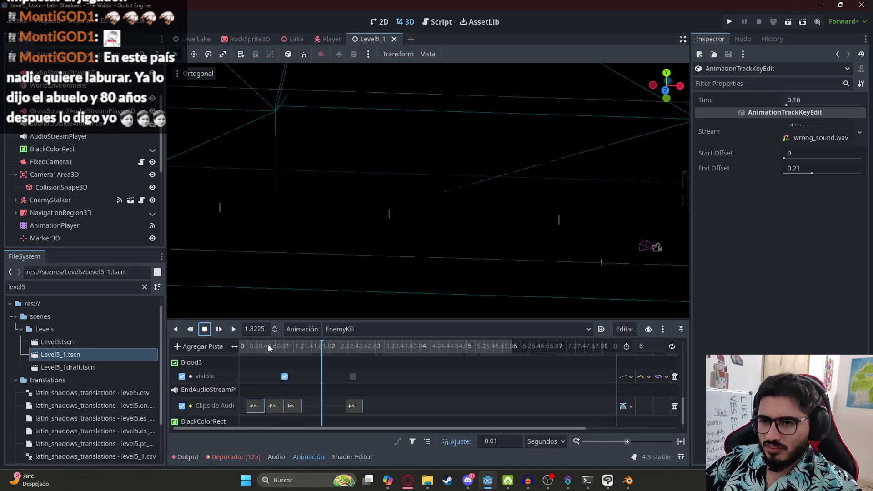
pyautogui.click(305, 330)
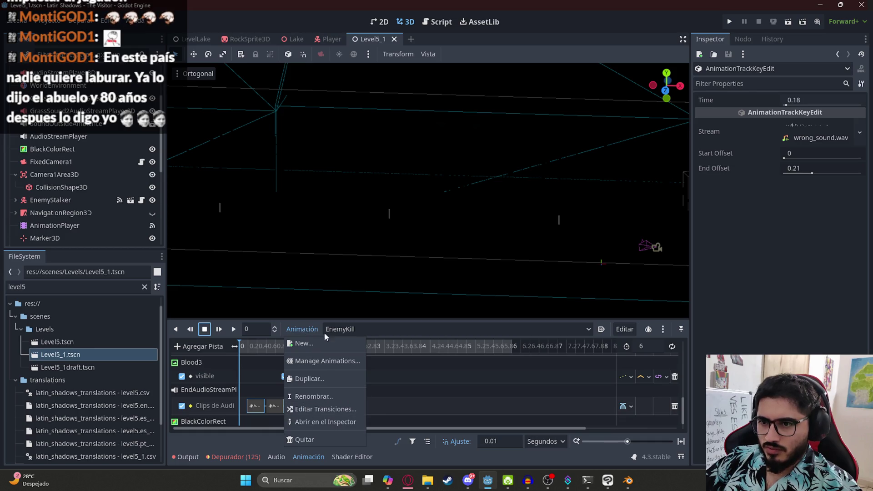
pyautogui.click(337, 331)
pyautogui.click(356, 331)
pyautogui.click(350, 445)
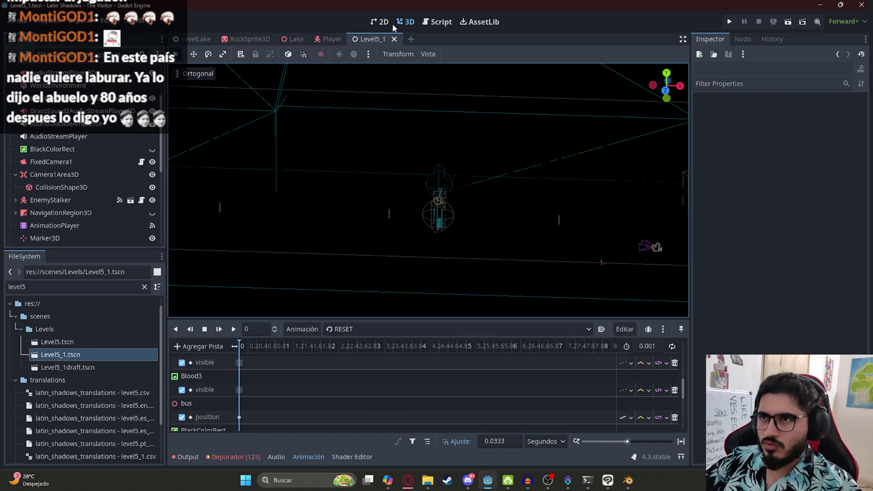
pyautogui.click(394, 40)
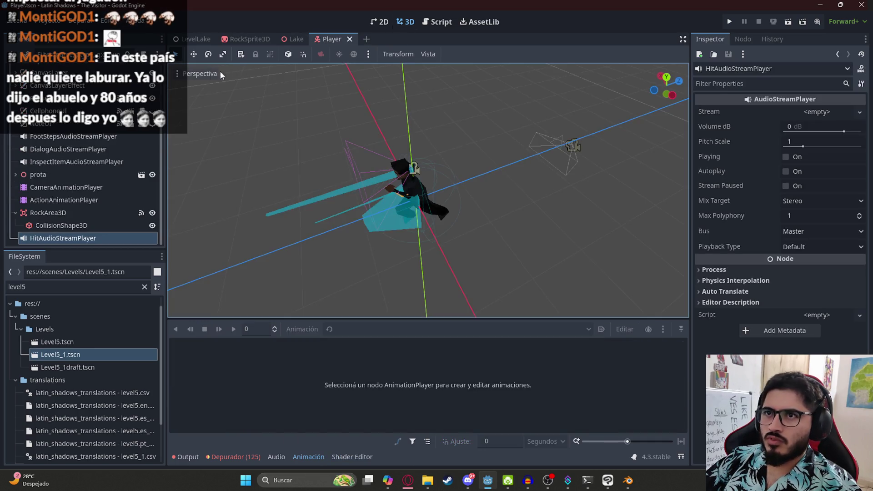
# In the Player scene, search FileSystem for 'wro' and set wrong_sound.wav as HitAudioStreamPlayer's Stream
pyautogui.click(256, 39)
pyautogui.click(300, 39)
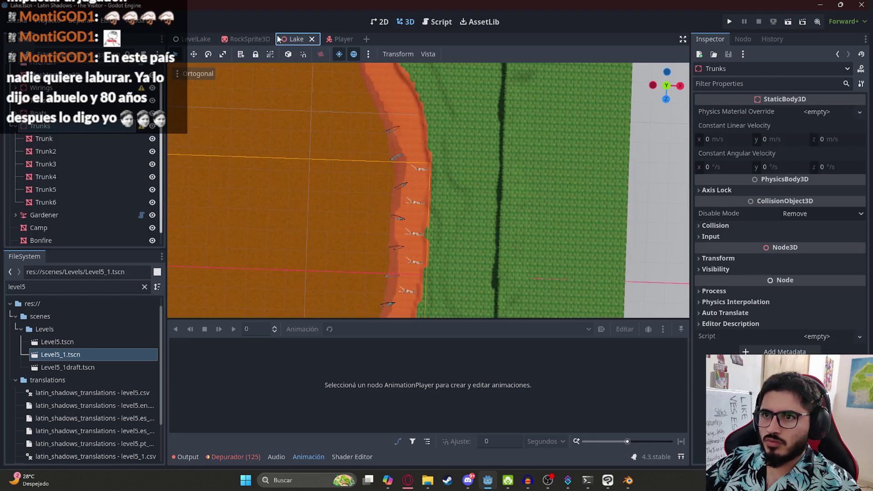
pyautogui.click(198, 39)
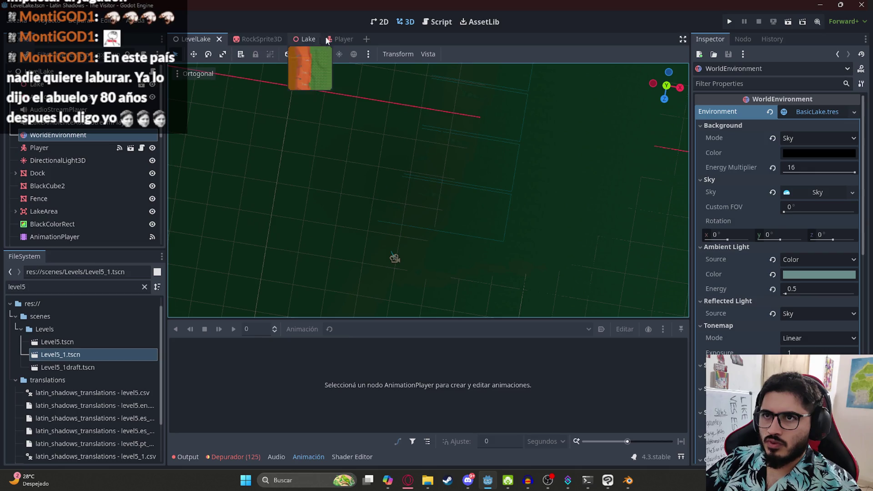
pyautogui.click(330, 39)
pyautogui.click(65, 287)
pyautogui.write('wo')
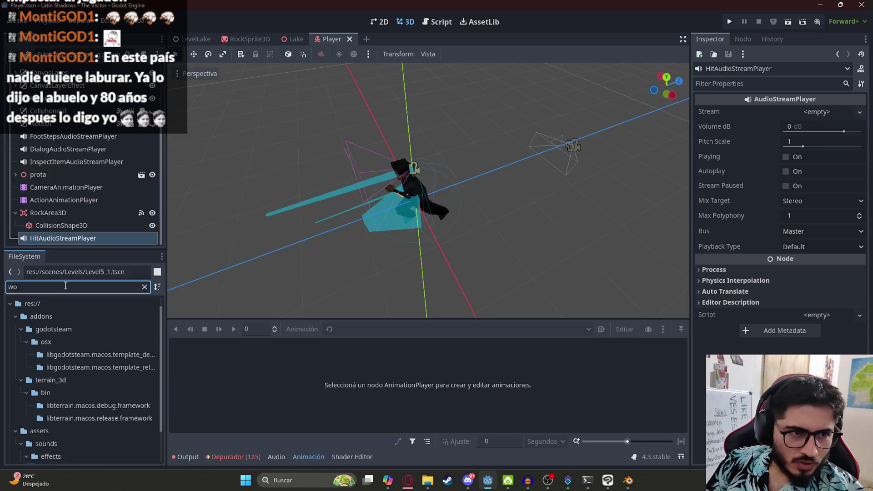
pyautogui.press('BackSpace')
pyautogui.write('ron')
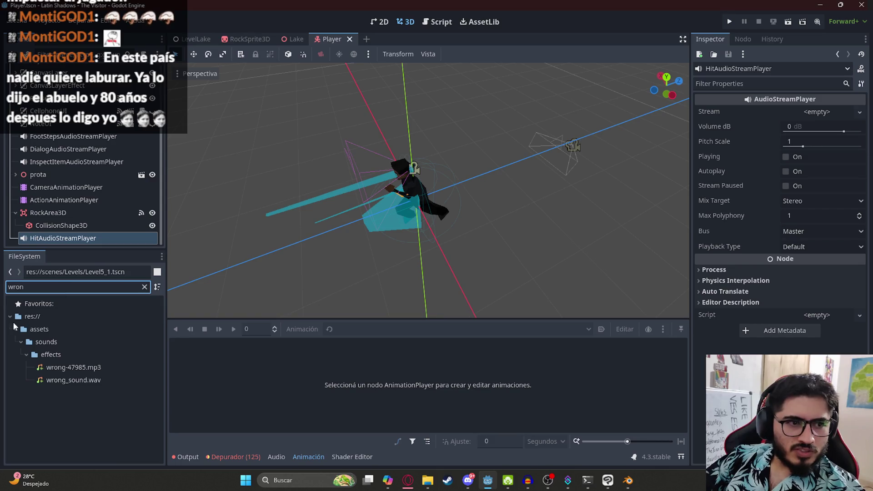
pyautogui.moveTo(96, 378)
pyautogui.mouseDown()
pyautogui.moveTo(842, 91)
pyautogui.moveTo(833, 114)
pyautogui.mouseUp()
pyautogui.click(787, 171)
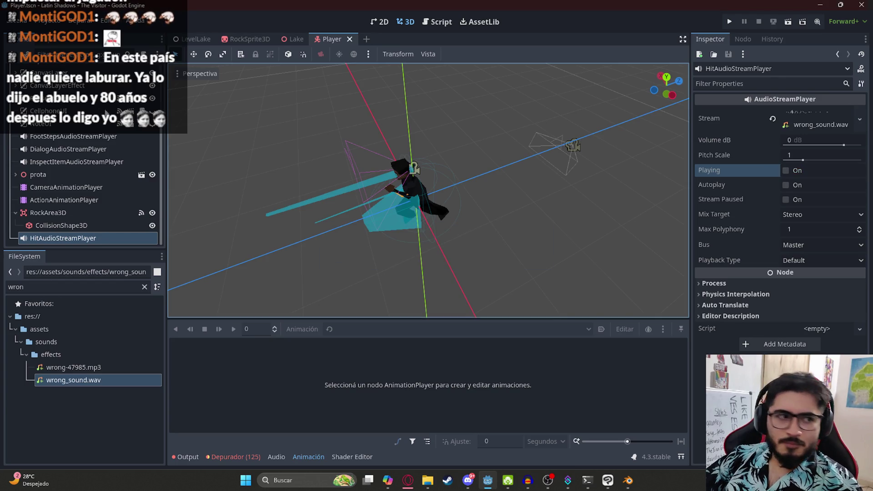
# Replace line 1035's print("DAÑO RECIBIDO") with $HitAudioStreamPlayer.play() and save all scenes
pyautogui.click(433, 27)
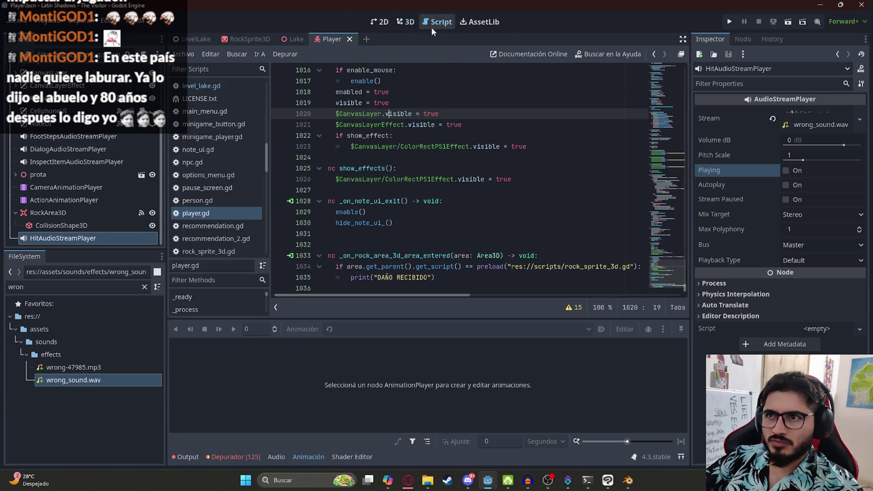
pyautogui.scroll(4, 456, 255)
pyautogui.scroll(7, 479, 271)
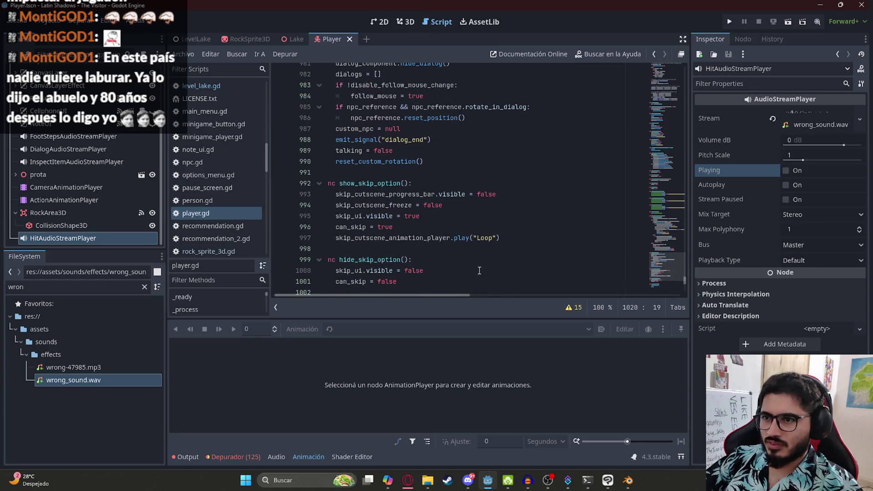
pyautogui.scroll(-12, 632, 253)
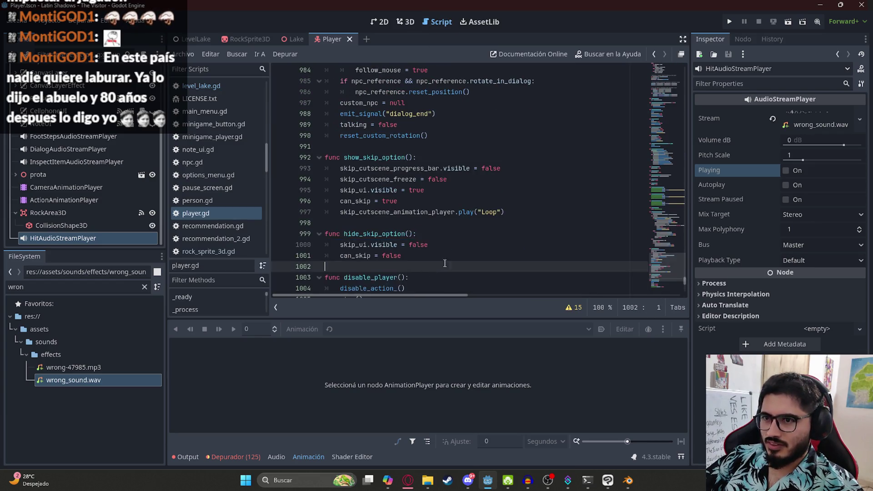
pyautogui.moveTo(440, 267); pyautogui.dragTo(356, 267)
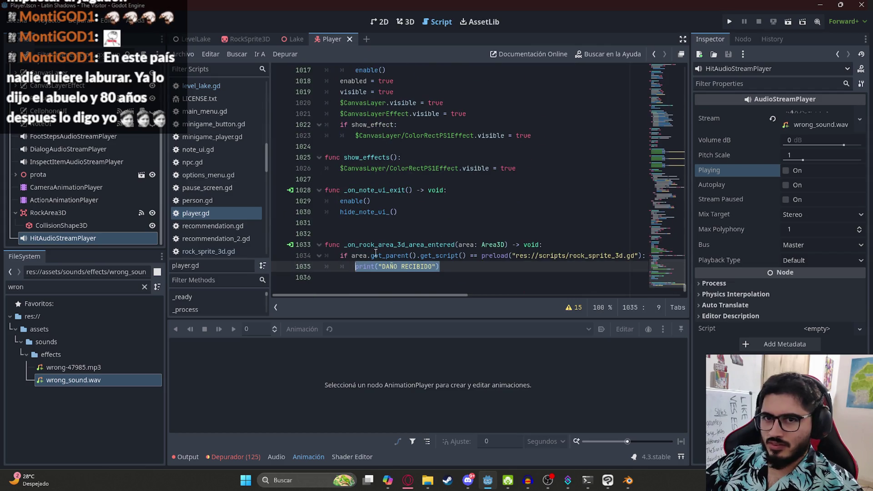
pyautogui.write('$HitAudioStreamPlayer.')
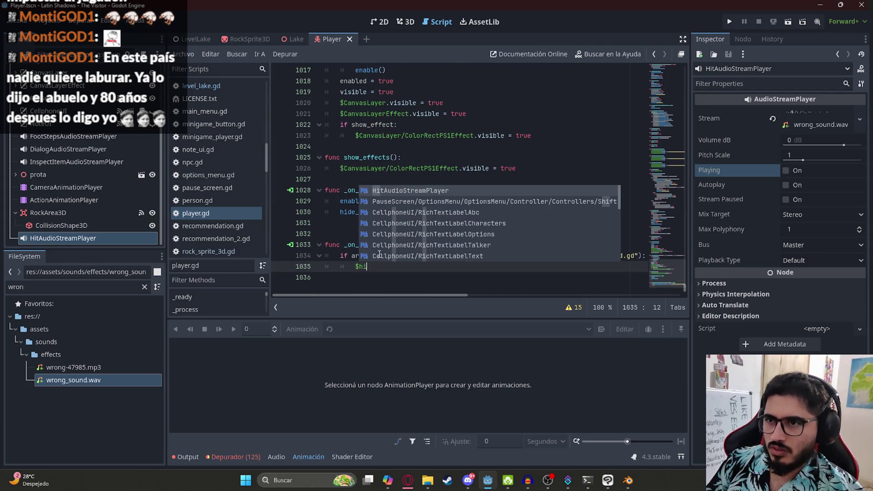
pyautogui.write('play')
pyautogui.press('Return')
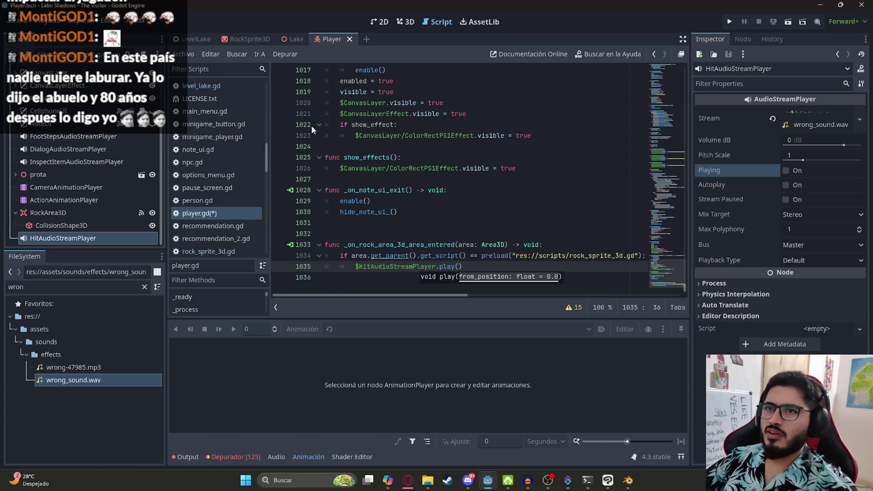
pyautogui.click(194, 39)
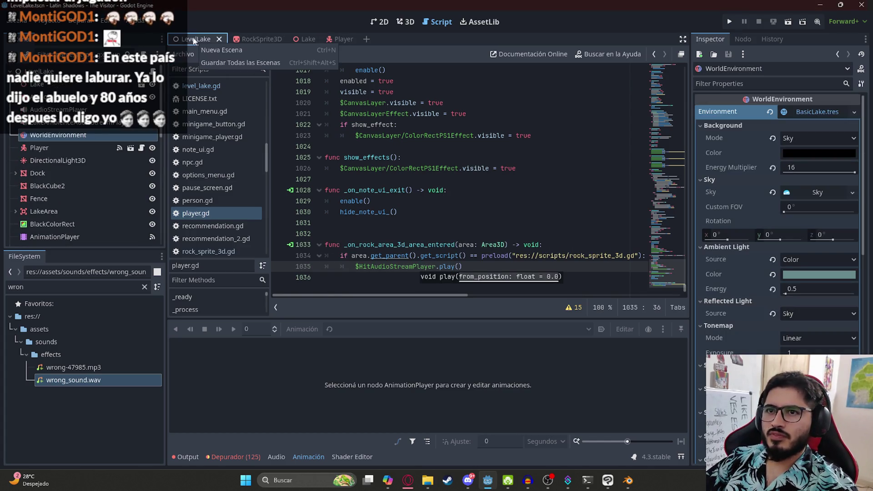
pyautogui.click(221, 108)
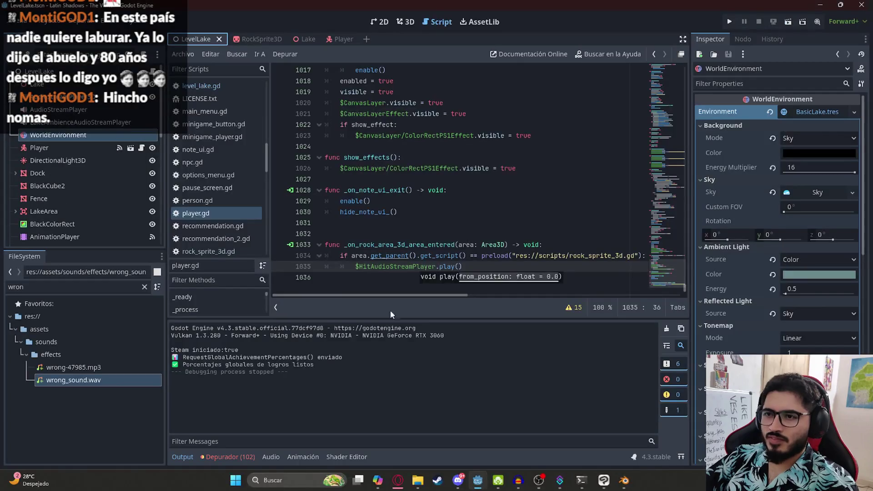
# Put the cursor at the end of line 1035's $HitAudioStreamPlayer.play() call
pyautogui.click(540, 271)
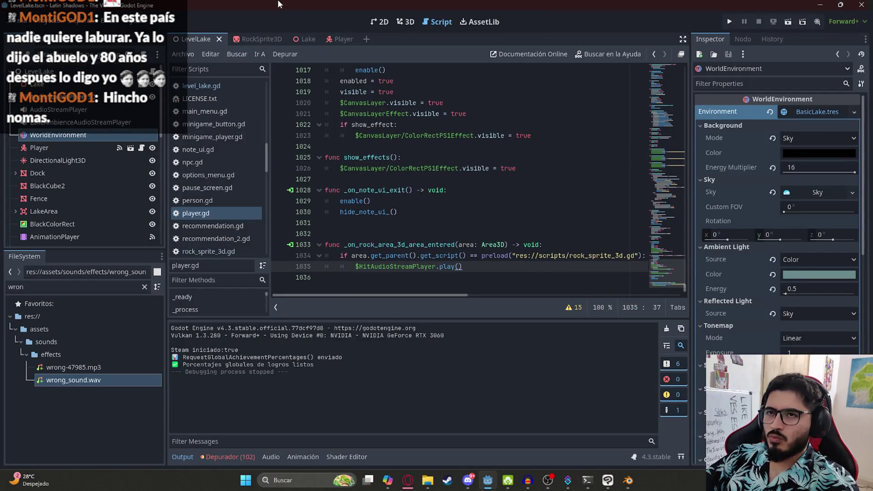
# Enlarge RockSprite3D's sphere CollisionShape3D to radius 13.92 and save the scene
pyautogui.click(278, 40)
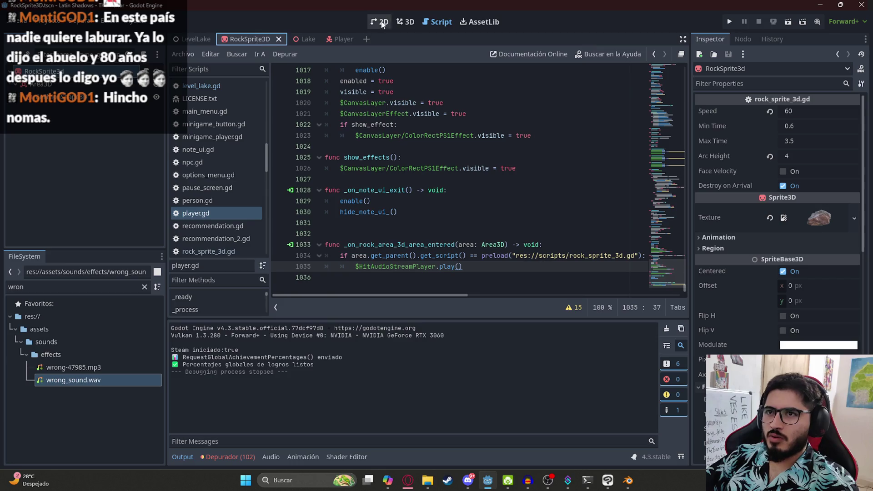
pyautogui.click(406, 22)
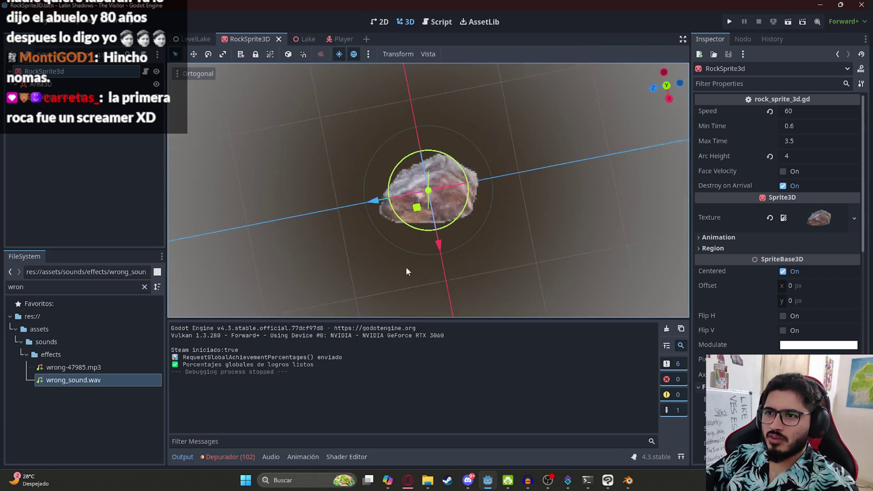
pyautogui.click(477, 235)
pyautogui.moveTo(439, 254); pyautogui.dragTo(472, 345)
pyautogui.hotkey('ctrl', 's')
# Run the LevelLake scene from its tab menu
pyautogui.click(208, 39)
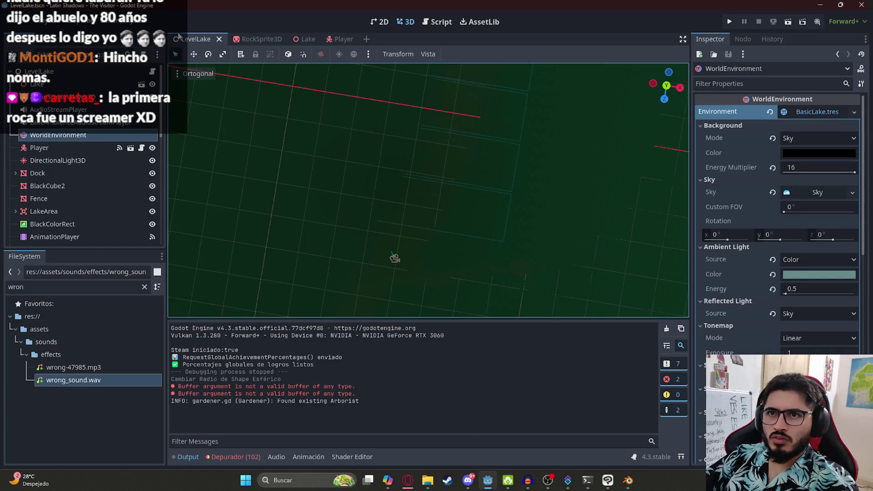
pyautogui.rightClick(179, 36)
pyautogui.click(241, 108)
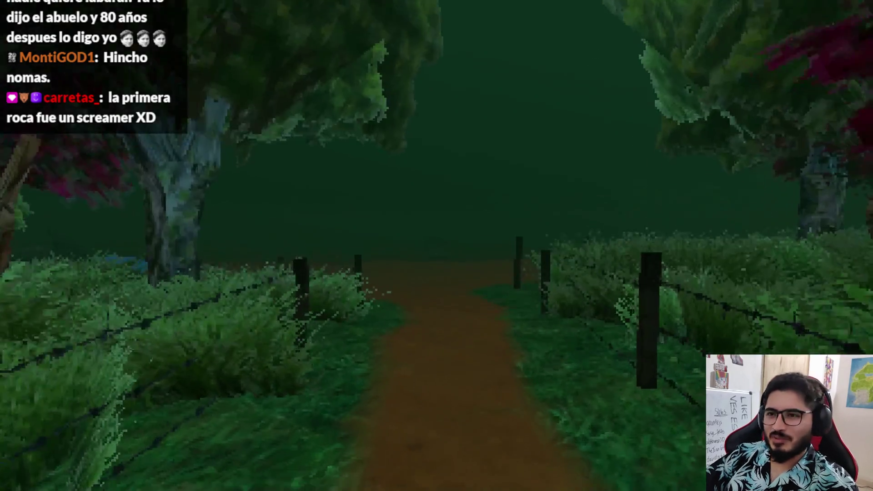
# Walk the player down the dirt path toward the logs on the lake shore
pyautogui.press('w')
pyautogui.press('w')
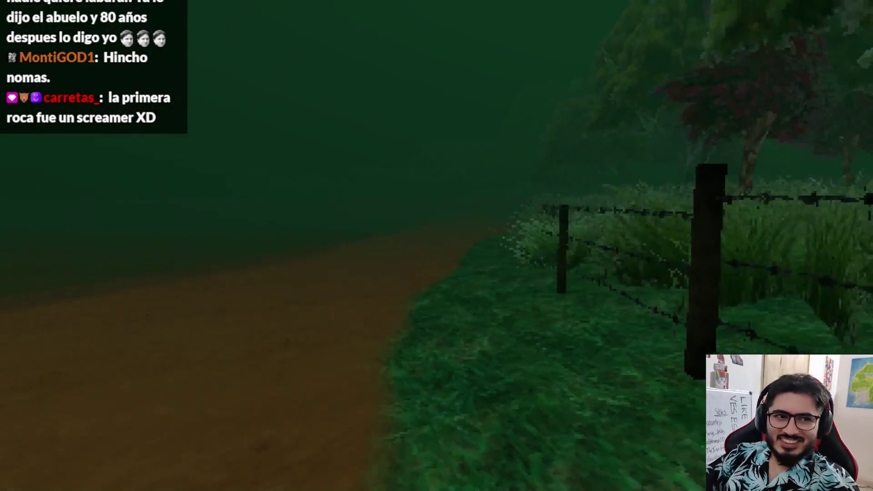
pyautogui.press('w')
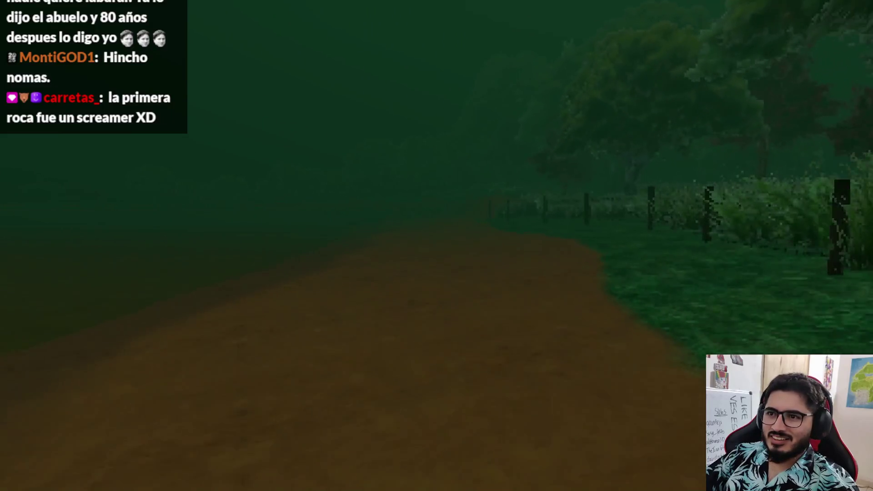
pyautogui.press('w')
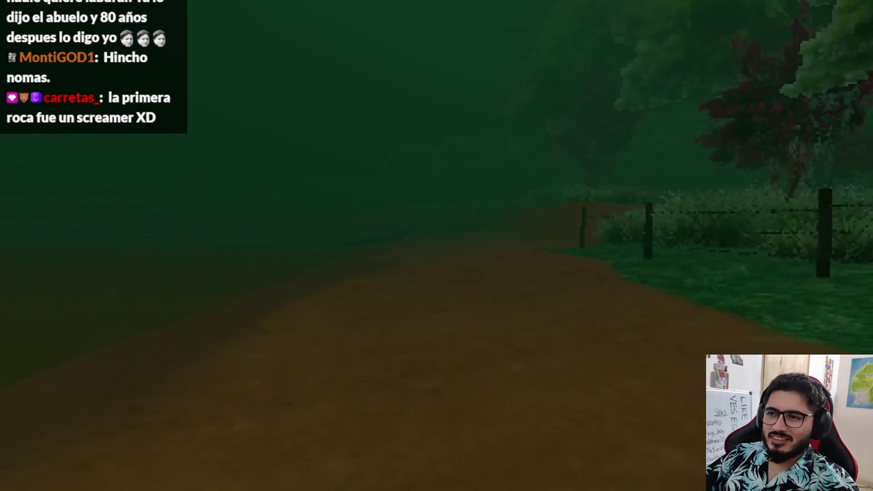
pyautogui.press('w')
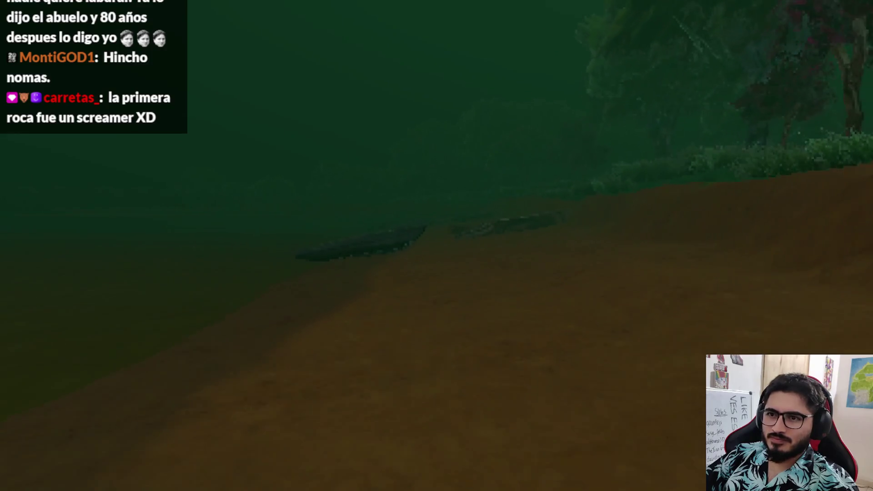
pyautogui.press('w')
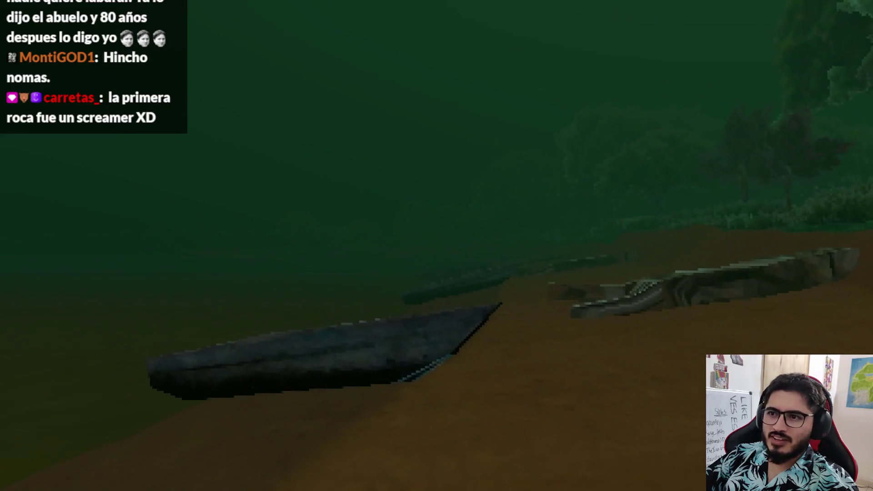
pyautogui.press('w')
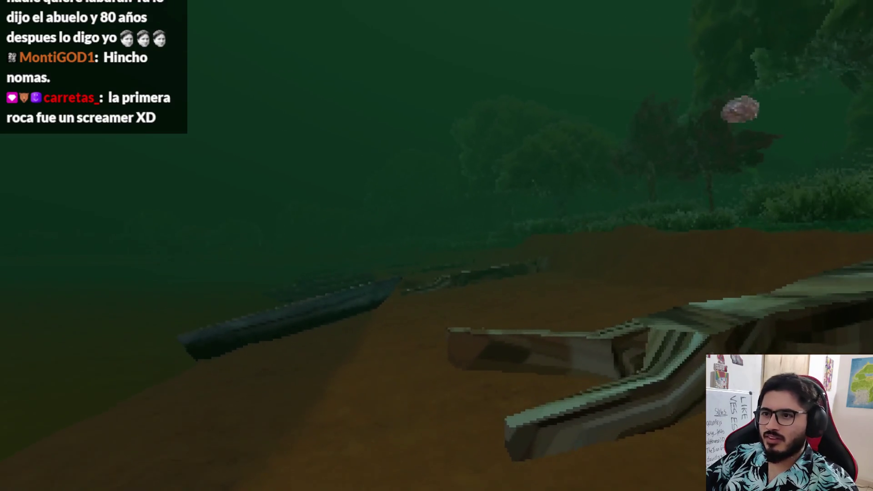
# Continue past the logs across the muddy shore, then pause the game
pyautogui.press('w')
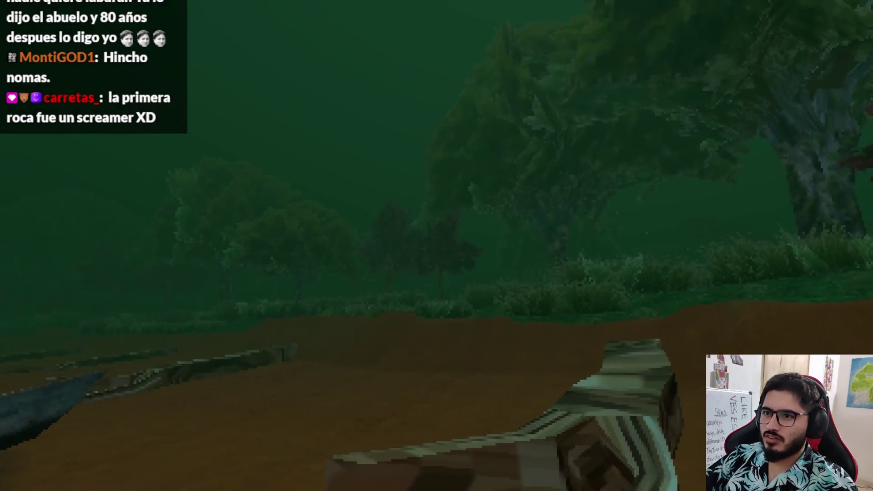
pyautogui.press('w')
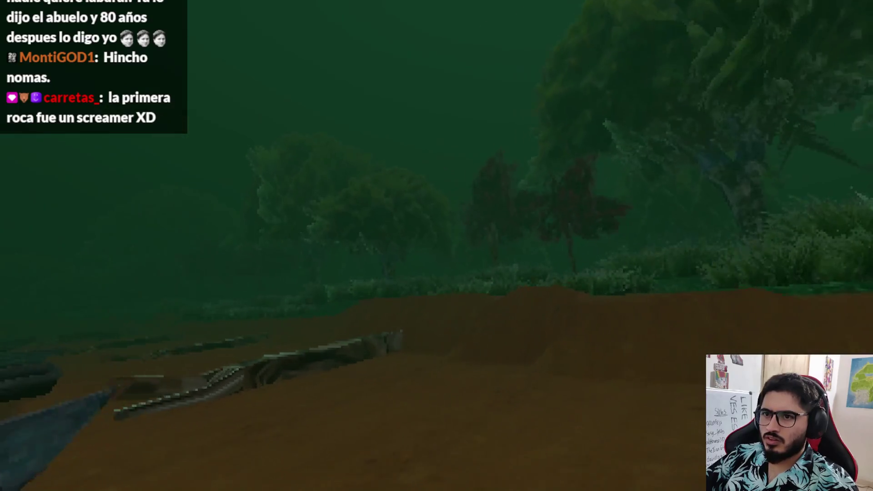
pyautogui.press('w')
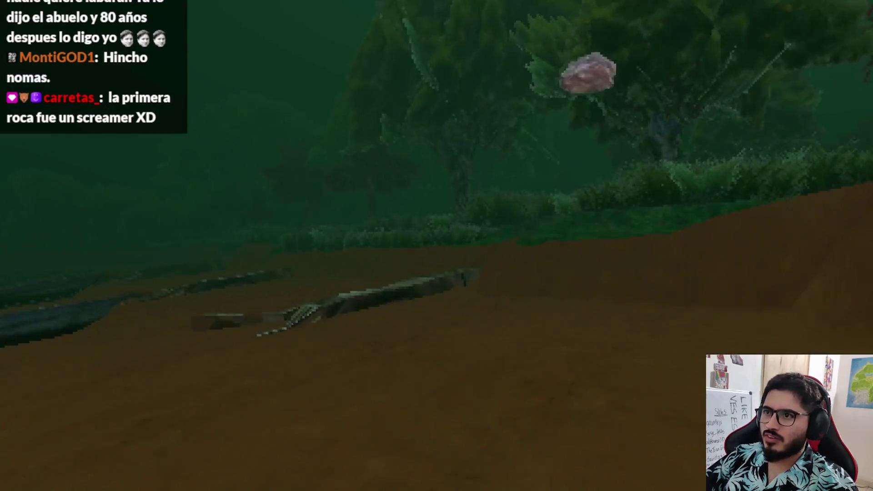
pyautogui.press('w')
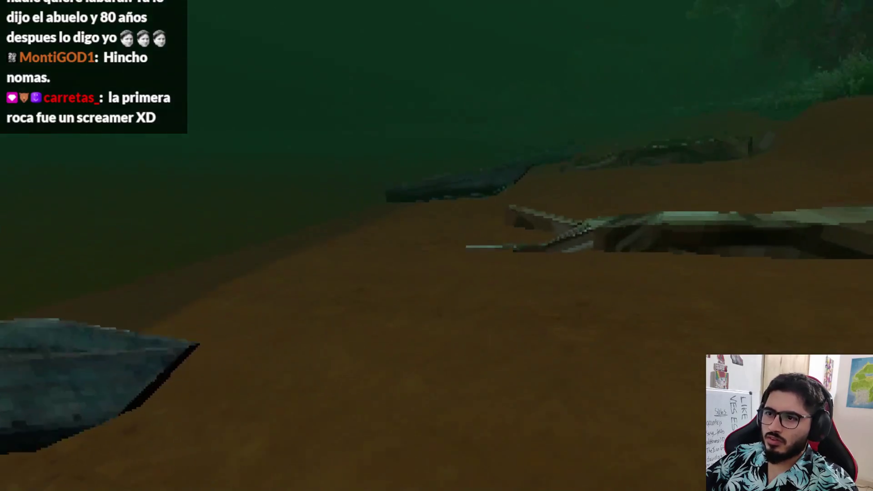
pyautogui.press('w')
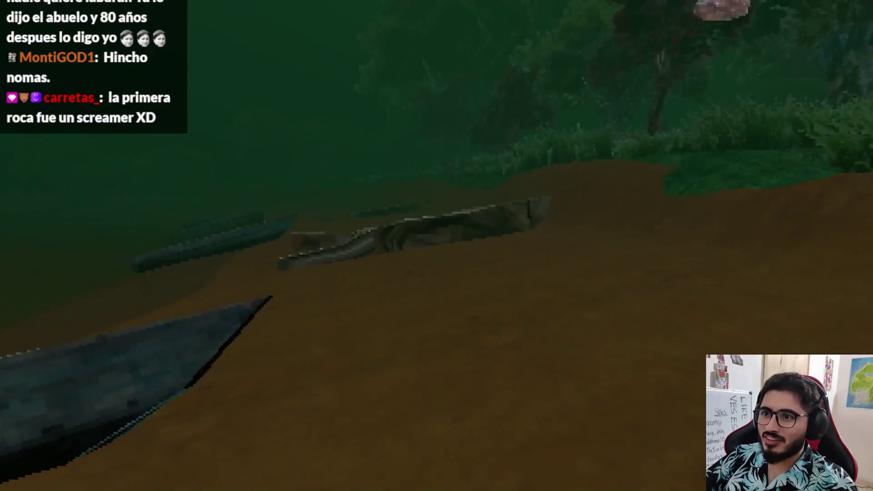
pyautogui.press('w')
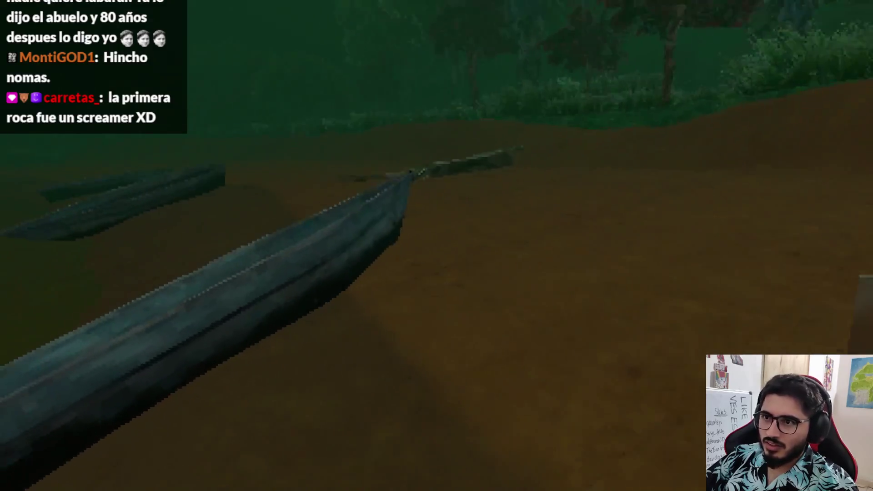
pyautogui.press('w')
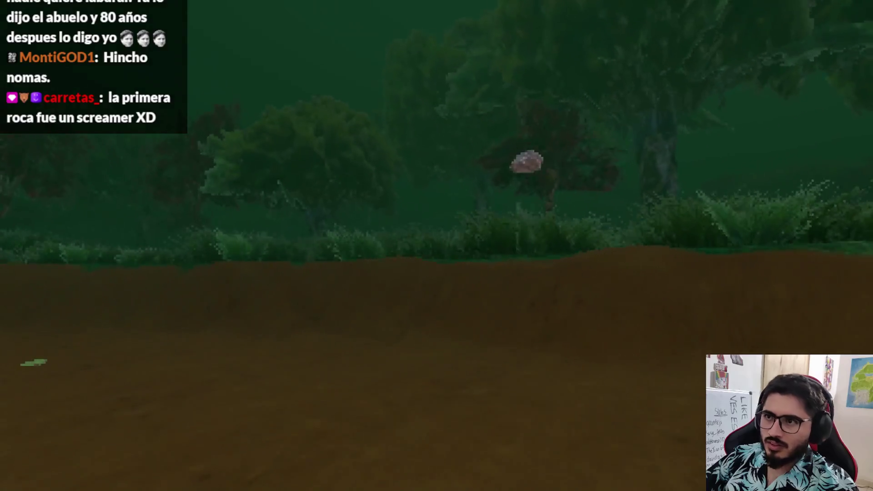
pyautogui.press('Escape')
# Quit to the editor and shrink the rock's sphere collision shape in RockSprite3D
pyautogui.click(404, 354)
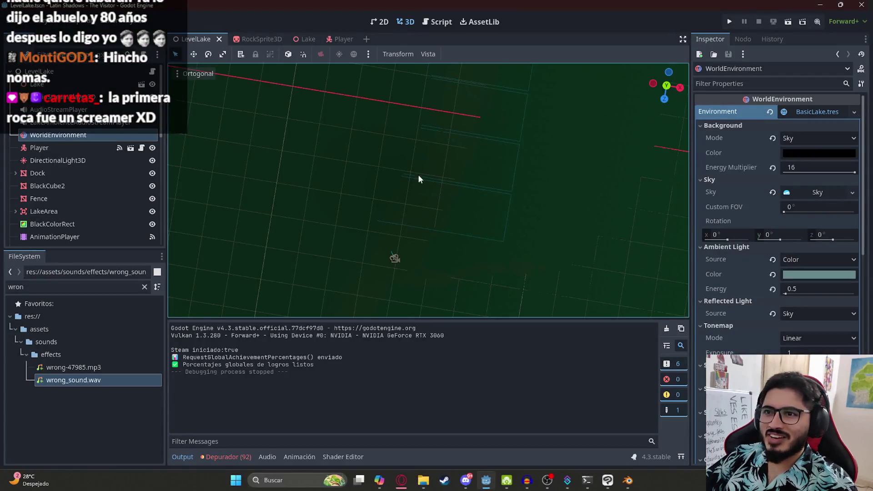
pyautogui.click(275, 40)
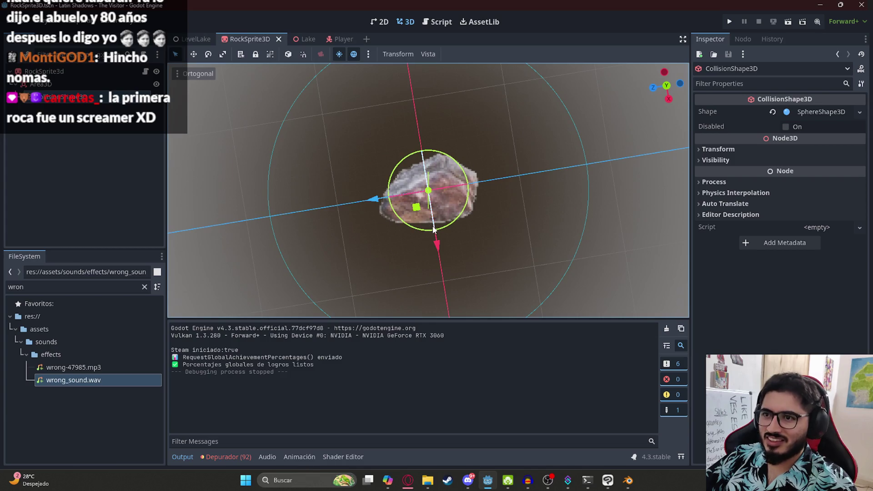
pyautogui.moveTo(446, 292); pyautogui.dragTo(442, 276)
# Save all scenes from the LevelLake tab and launch the game
pyautogui.click(195, 39)
pyautogui.rightClick(191, 39)
pyautogui.click(221, 117)
pyautogui.press('F5')
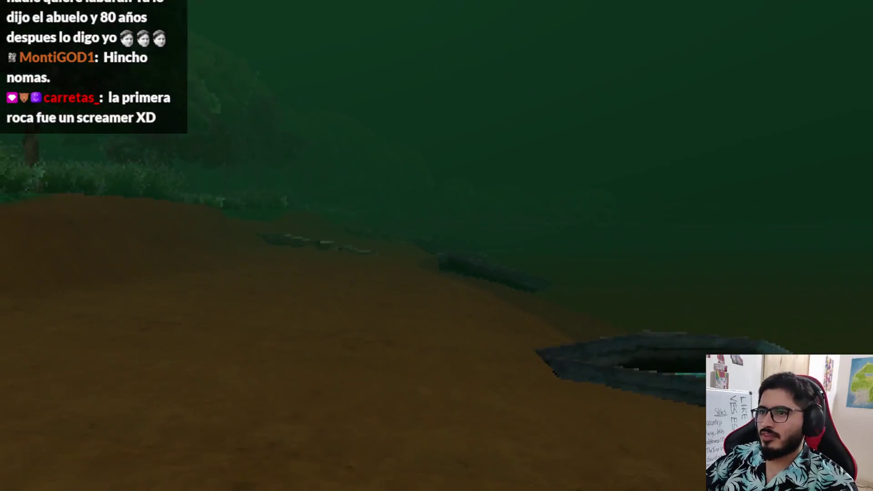
# Pause the running lake level after walking along the shore
pyautogui.press('Escape')
# Quit the game, enlarge the Player's RockArea3D collision sphere to about 1.29 radius, and save
pyautogui.click(405, 341)
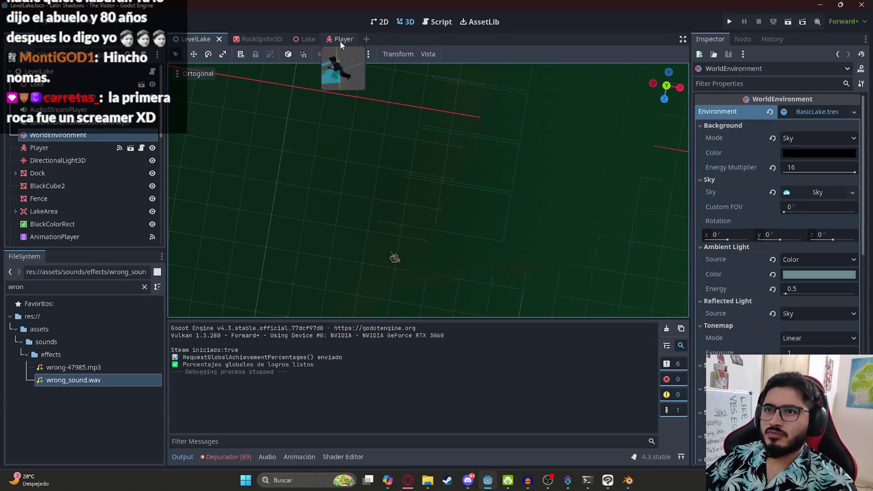
pyautogui.click(340, 40)
pyautogui.moveTo(414, 152); pyautogui.dragTo(375, 255)
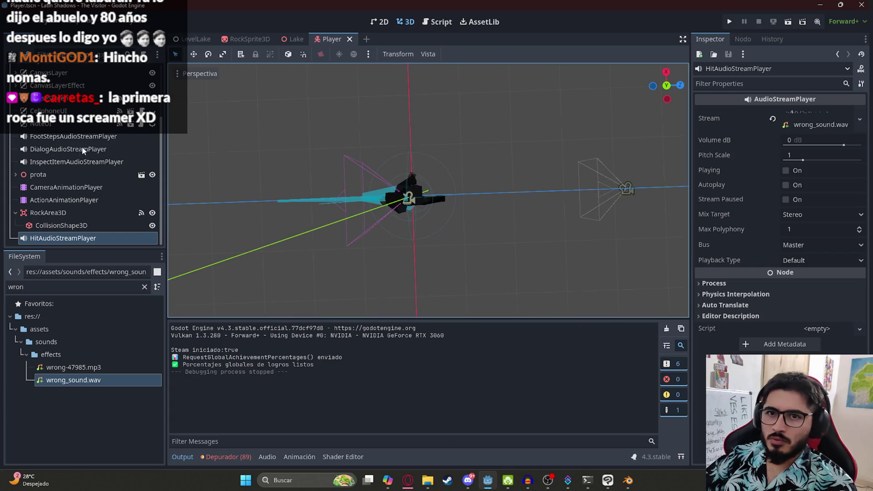
pyautogui.click(61, 226)
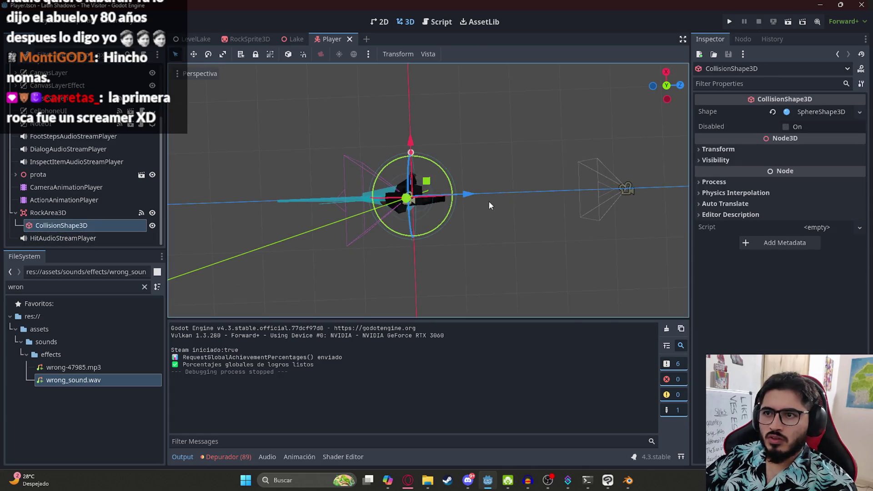
pyautogui.moveTo(413, 145); pyautogui.dragTo(414, 145)
pyautogui.hotkey('ctrl', 's')
# Reselect the RockArea3D collision shape and inspect it from behind and above
pyautogui.click(277, 109)
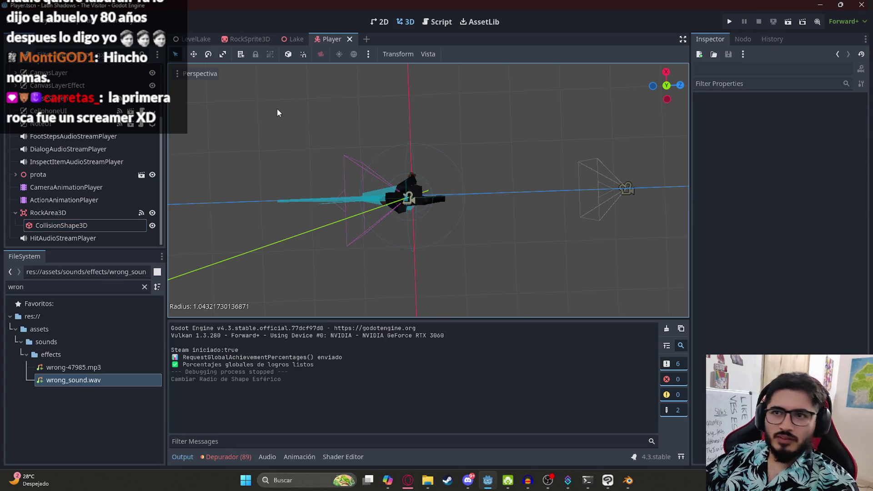
pyautogui.press('ctrl+KP_1')
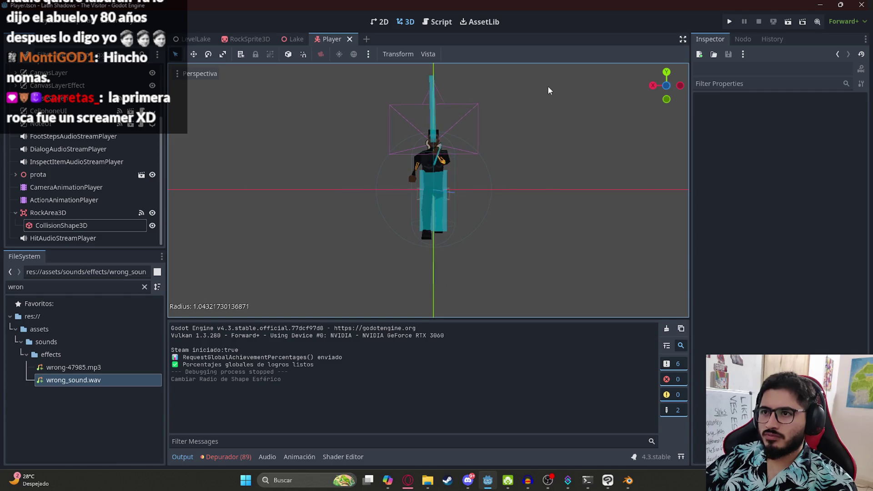
pyautogui.click(493, 179)
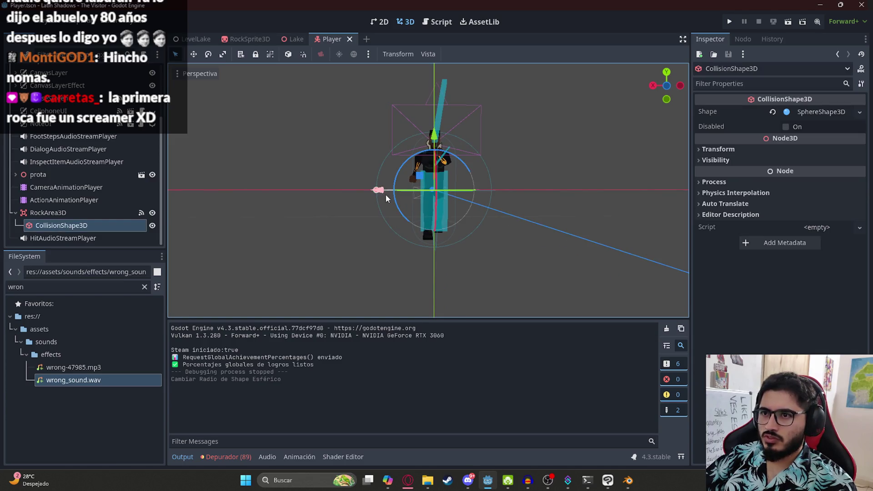
pyautogui.press('KP_4')
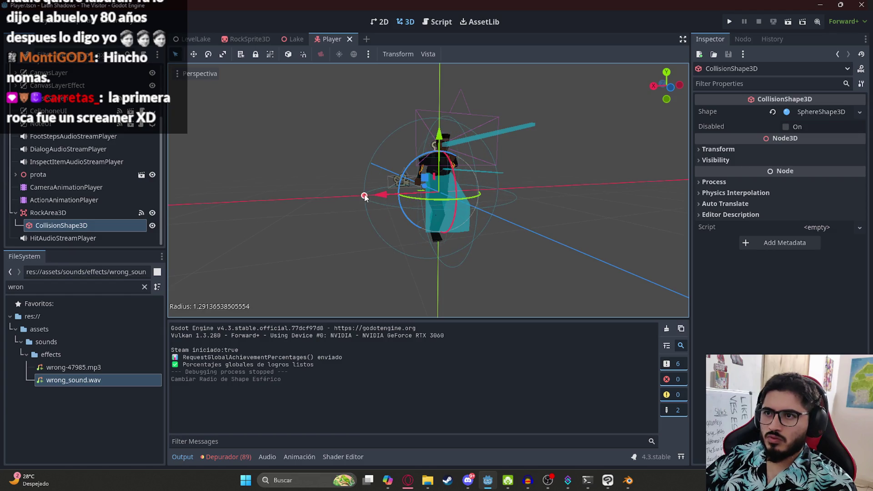
pyautogui.press('KP_4')
pyautogui.press('KP_4')
pyautogui.press('KP_4')
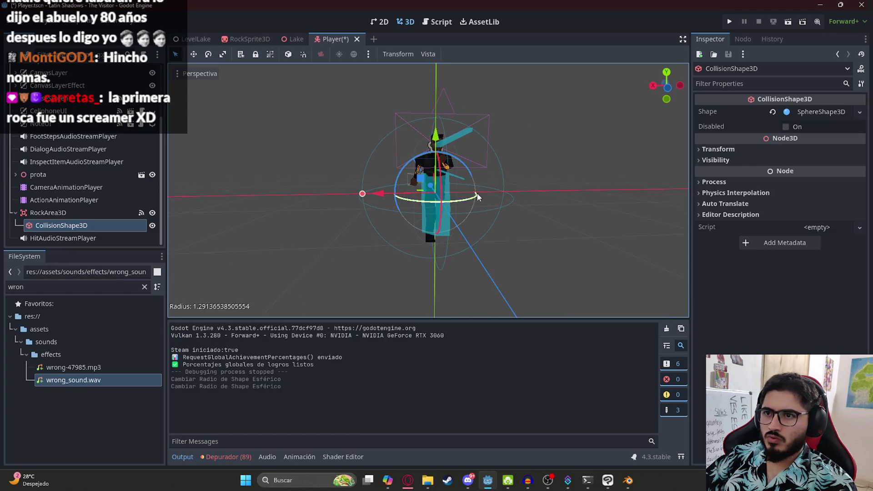
pyautogui.moveTo(417, 198)
pyautogui.mouseDown()
pyautogui.moveTo(402, 297)
pyautogui.moveTo(397, 64)
pyautogui.moveTo(405, 88)
pyautogui.mouseUp()
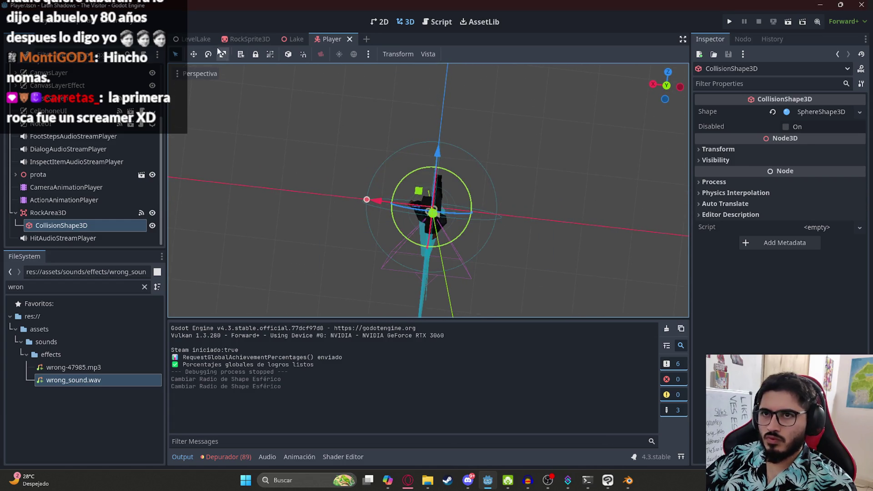
pyautogui.click(195, 39)
# Switch the LevelLake viewport to orthogonal projection, then briefly run and close the game
pyautogui.click(198, 74)
pyautogui.click(262, 116)
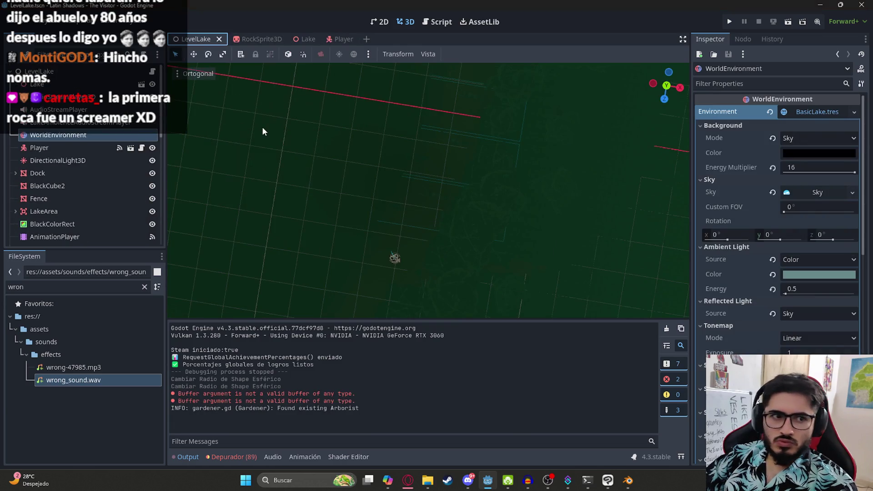
pyautogui.press('F5')
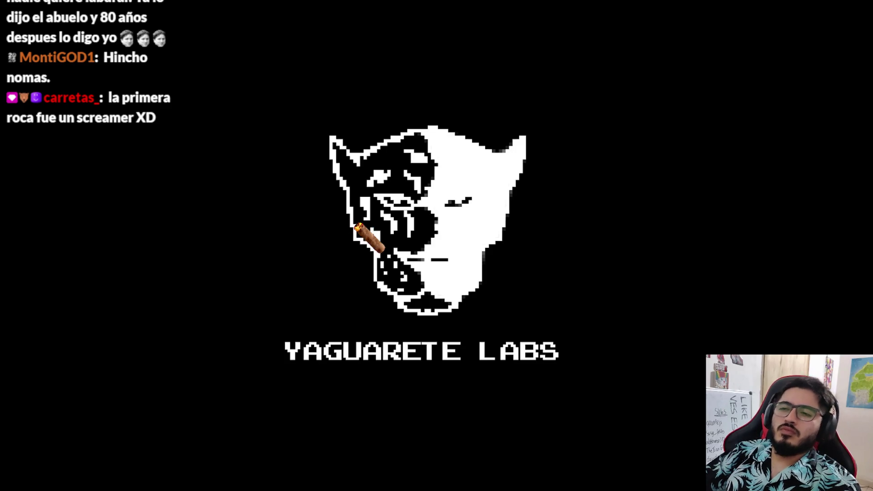
pyautogui.hotkey('alt', 'F4')
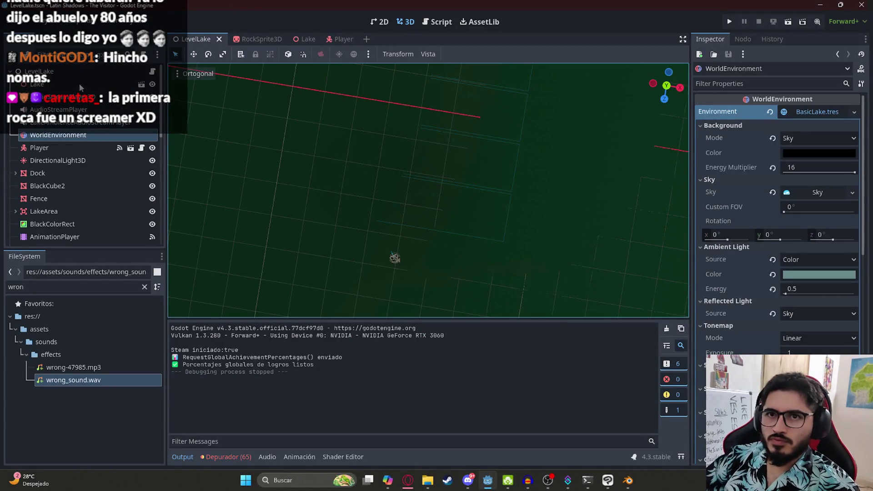
pyautogui.rightClick(59, 76)
# Add an AudioStreamPlayer child to LevelLake named ActionMusicAudioStreamPlayer
pyautogui.click(84, 97)
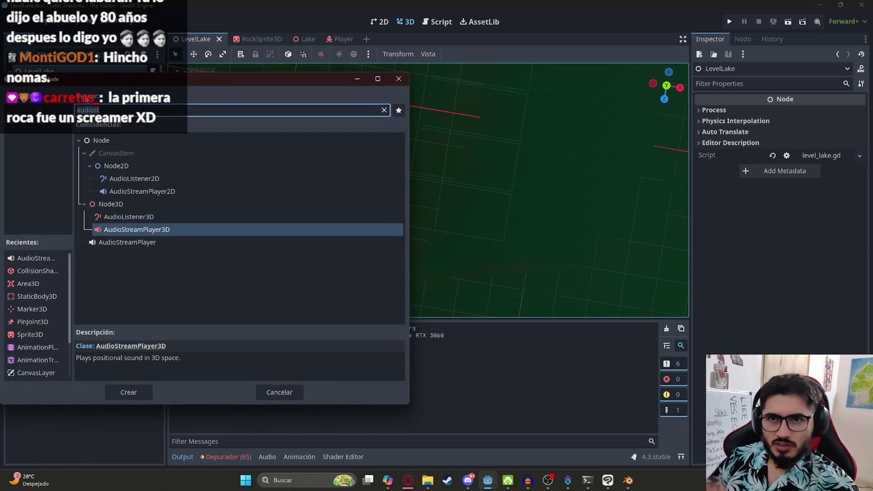
pyautogui.press('Down')
pyautogui.press('Return')
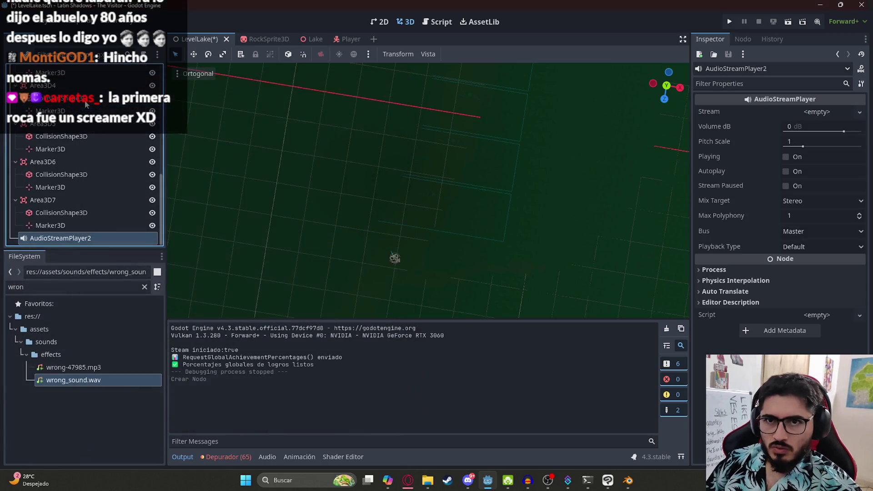
pyautogui.doubleClick(108, 240)
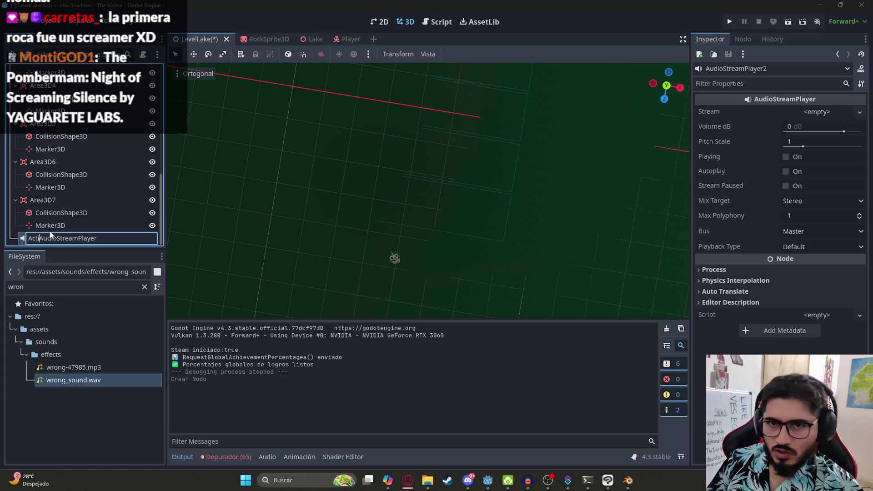
pyautogui.write('ionMusic')
pyautogui.press('Return')
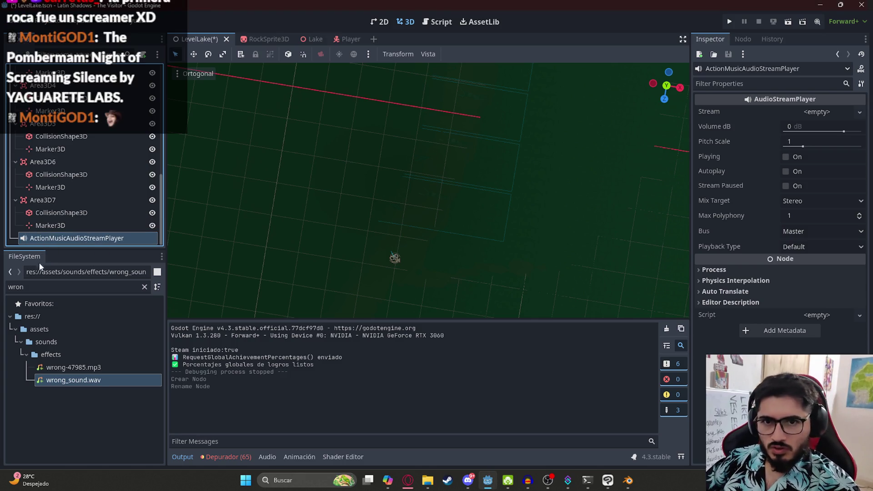
# Filter the FileSystem for 'viol' and assign scary_violin.wav as the node's Stream
pyautogui.doubleClick(41, 287)
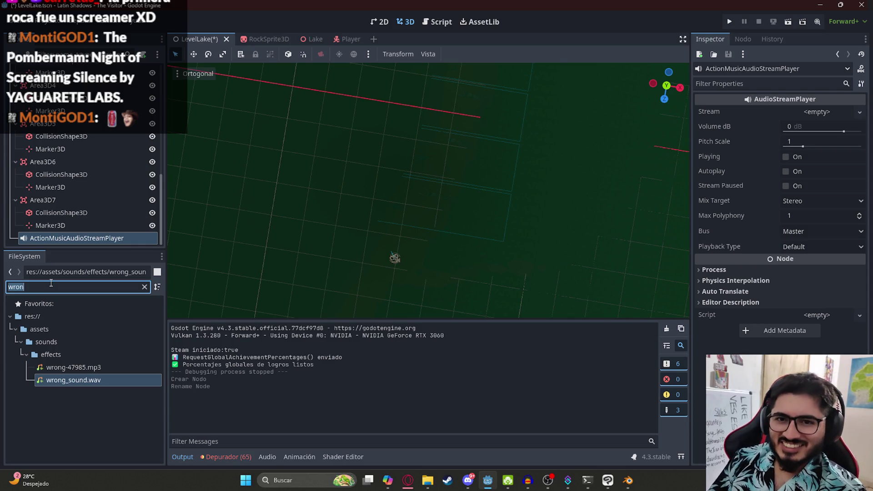
pyautogui.press('BackSpace')
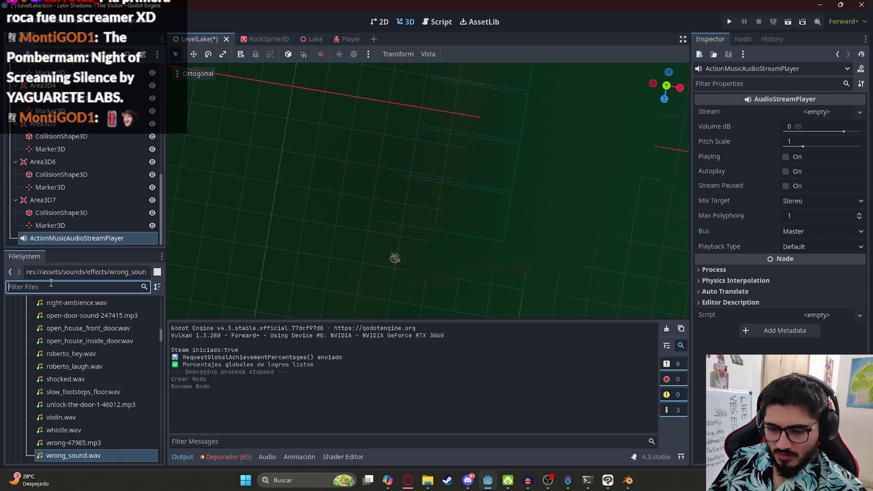
pyautogui.write('viol')
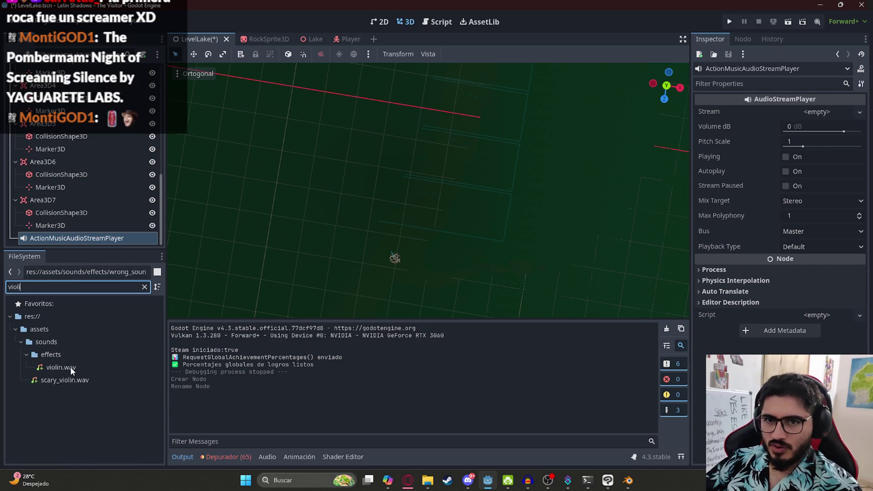
pyautogui.click(70, 367)
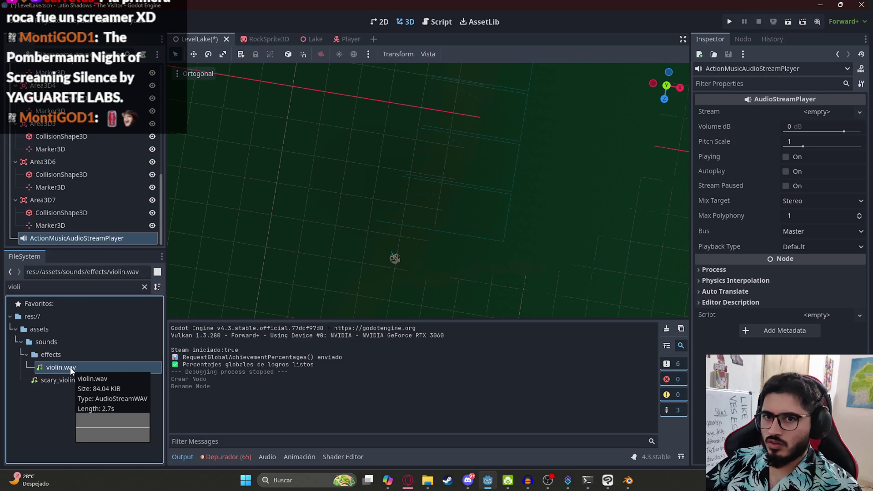
pyautogui.moveTo(57, 380); pyautogui.dragTo(818, 112)
pyautogui.hotkey('ctrl', 'F3')
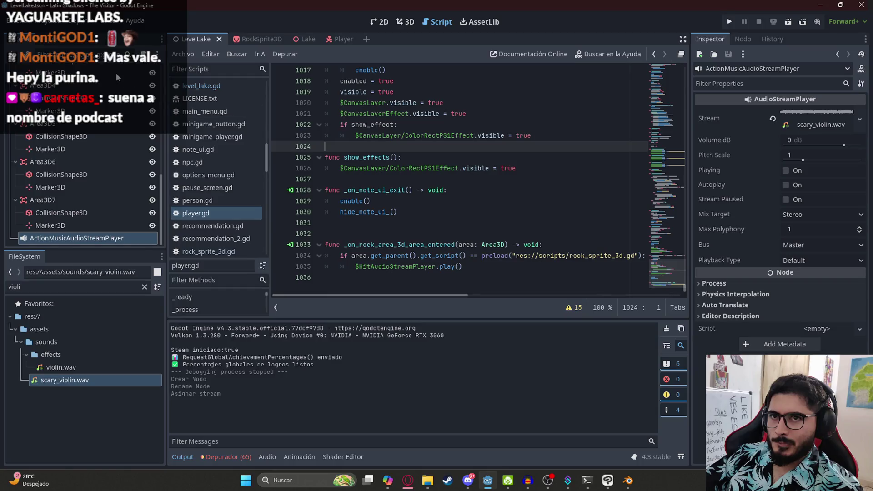
pyautogui.scroll(10, 117, 78)
pyautogui.hotkey('alt', 'Left')
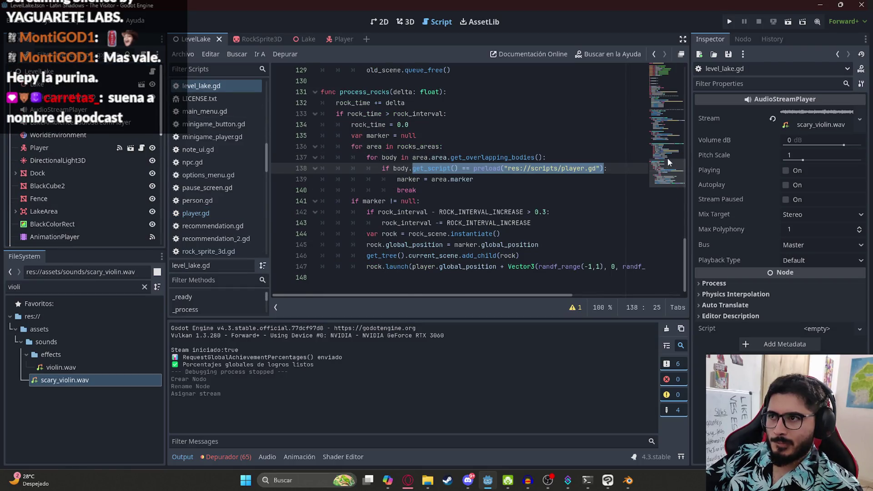
pyautogui.click(655, 75)
pyautogui.click(512, 160)
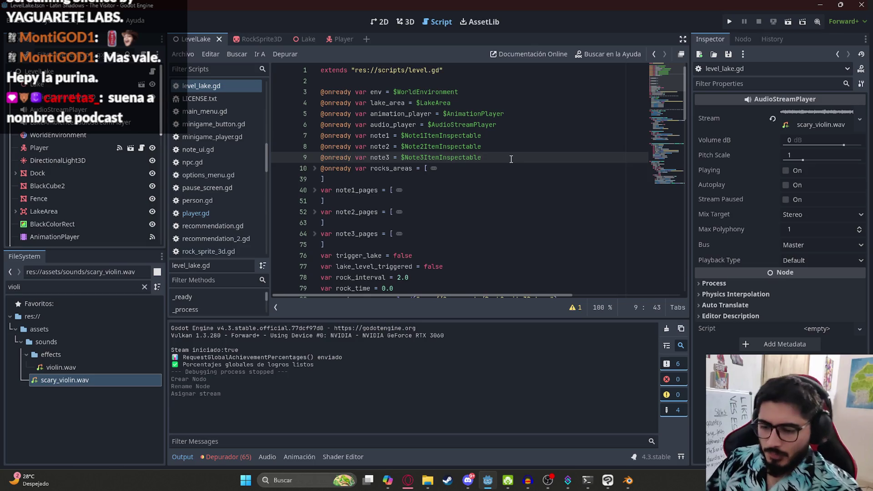
pyautogui.press('Return')
pyautogui.write('"')
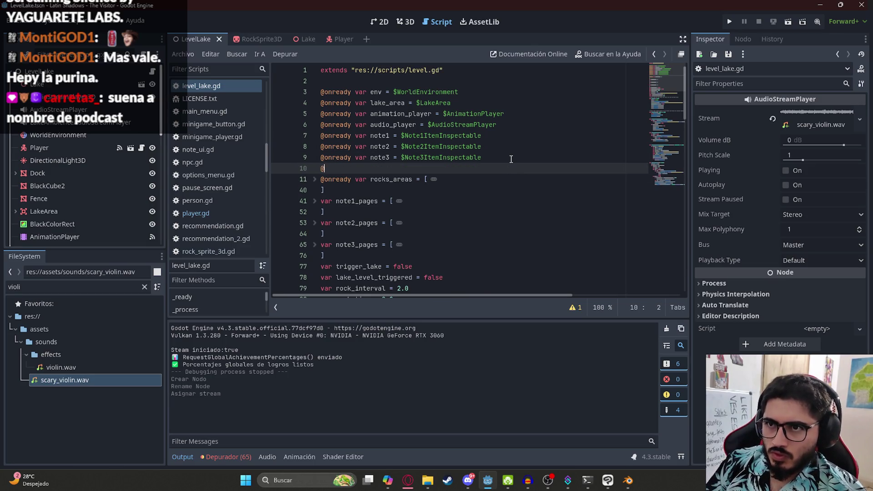
pyautogui.write('onready var action_music =')
pyautogui.press('Return')
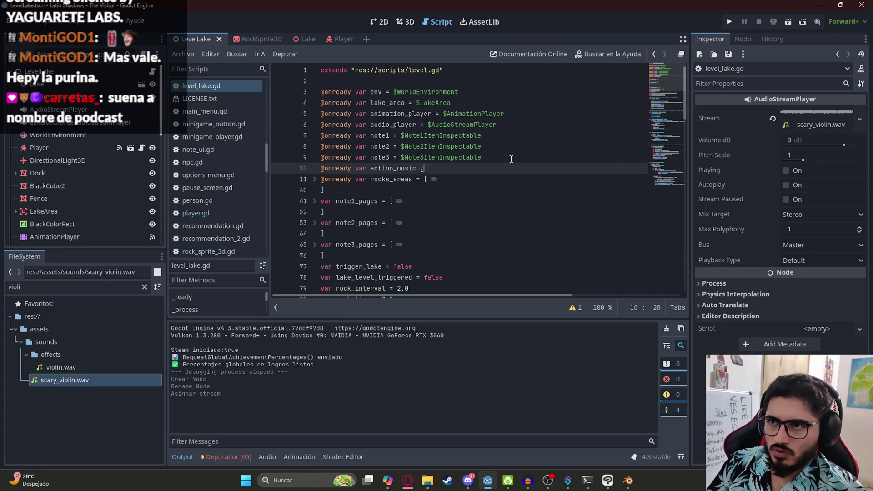
# Complete it as var action_music = $ActionMusicAudioStreamPlayer using autocomplete
pyautogui.write('$')
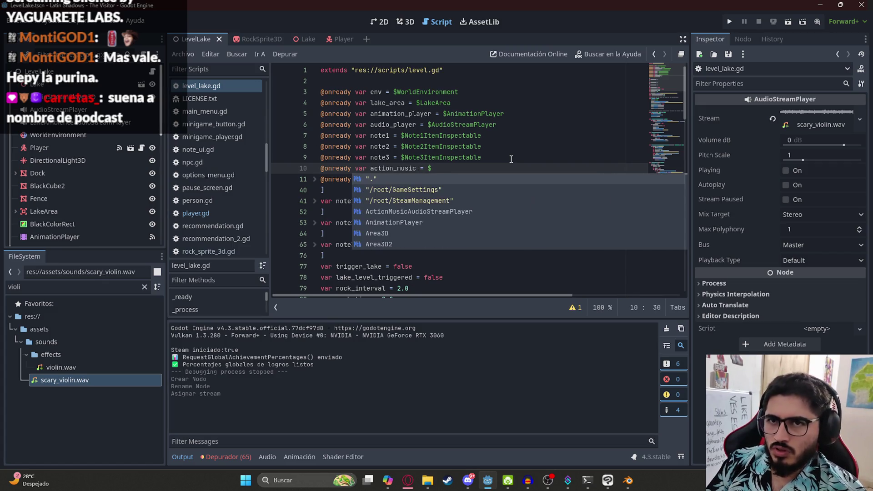
pyautogui.write('Back')
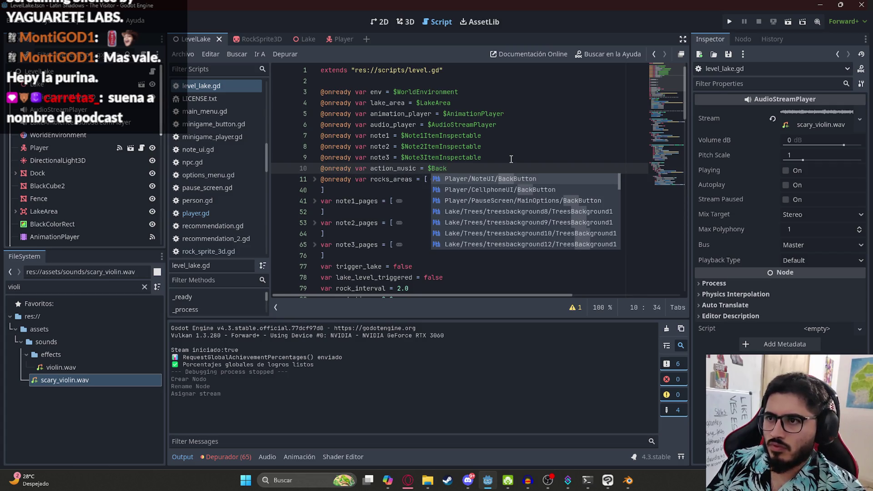
pyautogui.press('BackSpace')
pyautogui.press('BackSpace')
pyautogui.press('BackSpace')
pyautogui.write('Action')
pyautogui.press('Return')
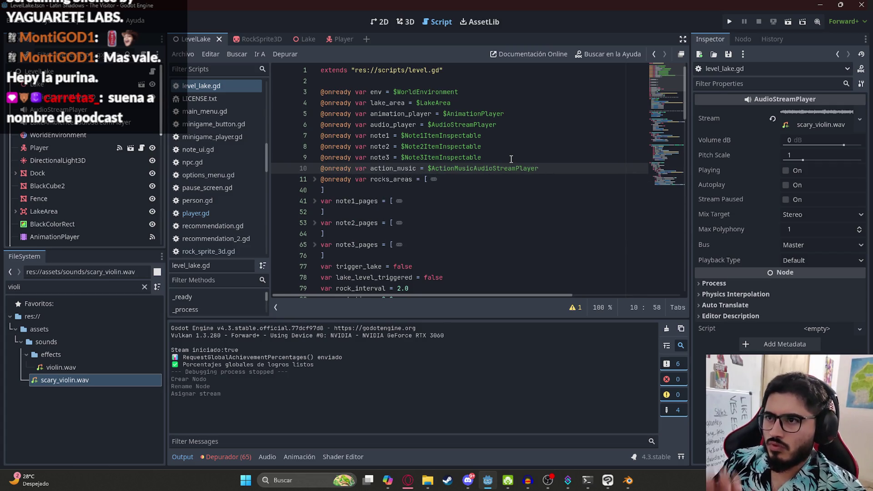
pyautogui.click(678, 186)
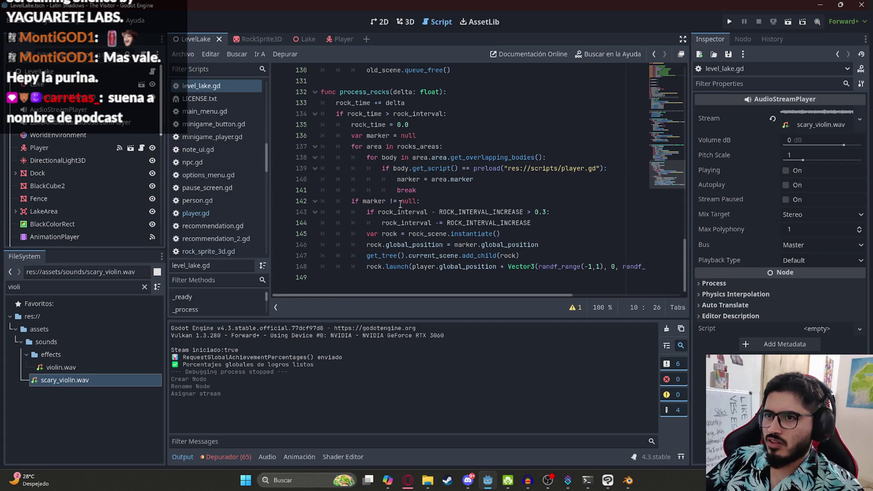
# After the interval line, add 'if !action_music.playing:' with action_music.play() beneath it
pyautogui.click(436, 203)
pyautogui.click(561, 223)
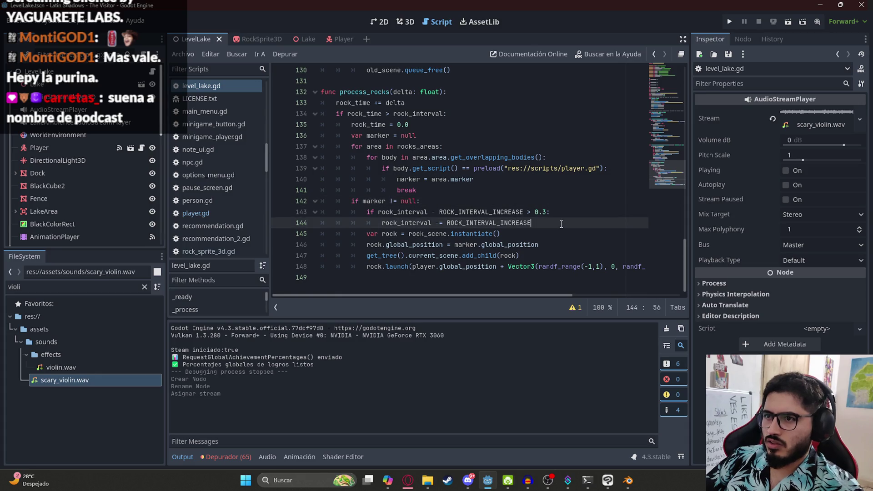
pyautogui.press('Return')
pyautogui.press('BackSpace')
pyautogui.write('if action_music.')
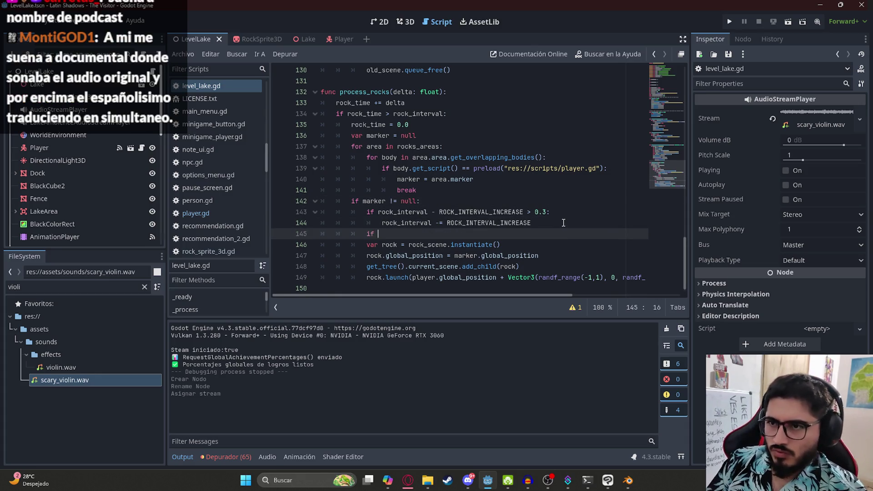
pyautogui.write('playing')
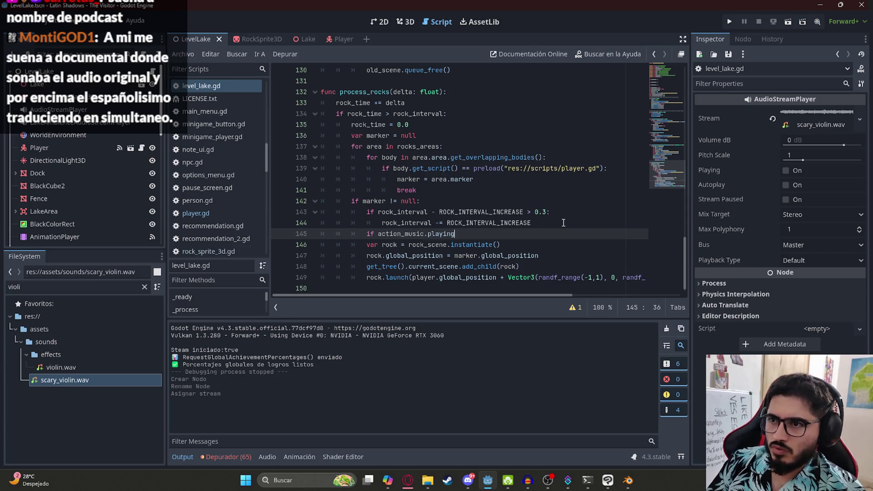
pyautogui.write('>:')
pyautogui.press('Return')
pyautogui.write('action_music.pla')
pyautogui.press('Return')
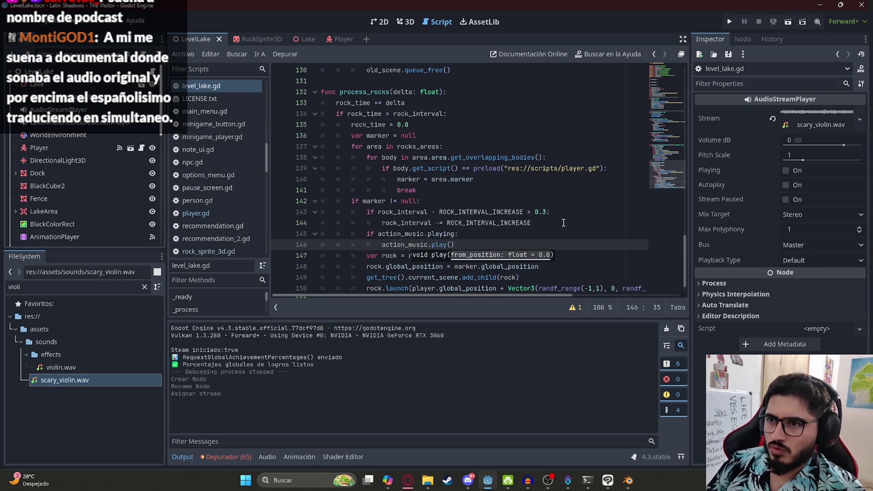
pyautogui.click(378, 233)
pyautogui.write('!')
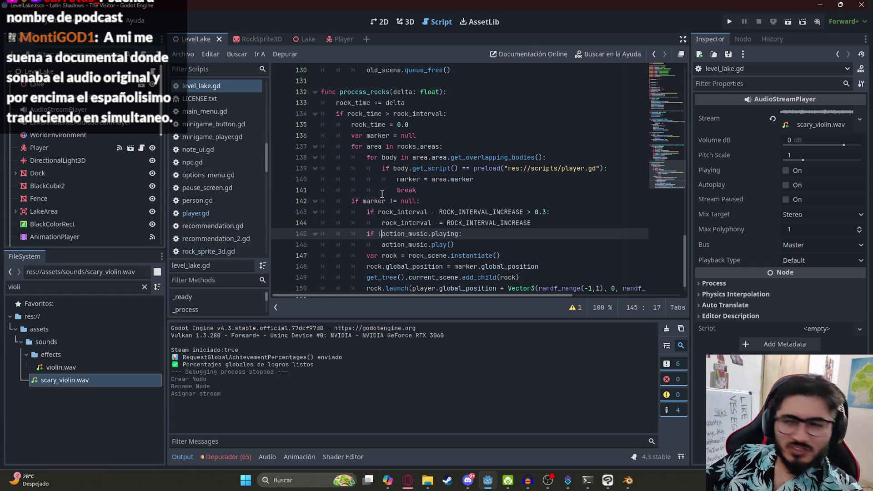
# Review the new music check and rock spawn lines in process_rocks
pyautogui.click(501, 213)
pyautogui.doubleClick(444, 233)
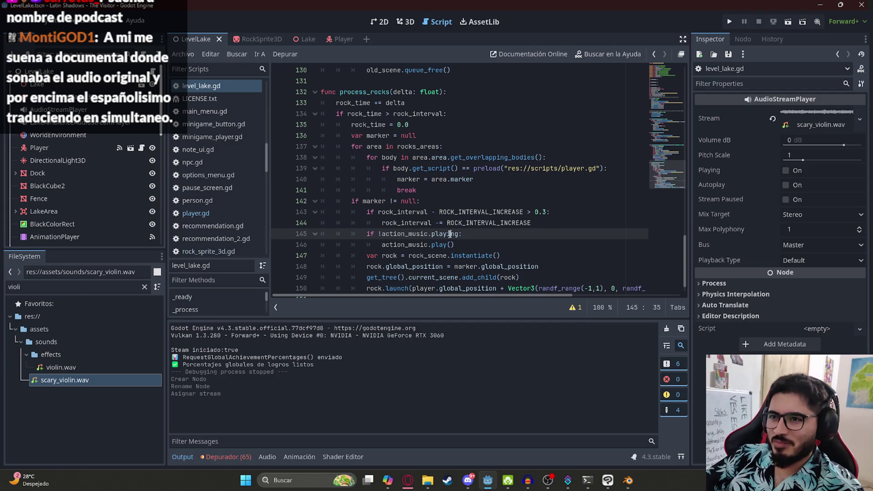
pyautogui.click(435, 236)
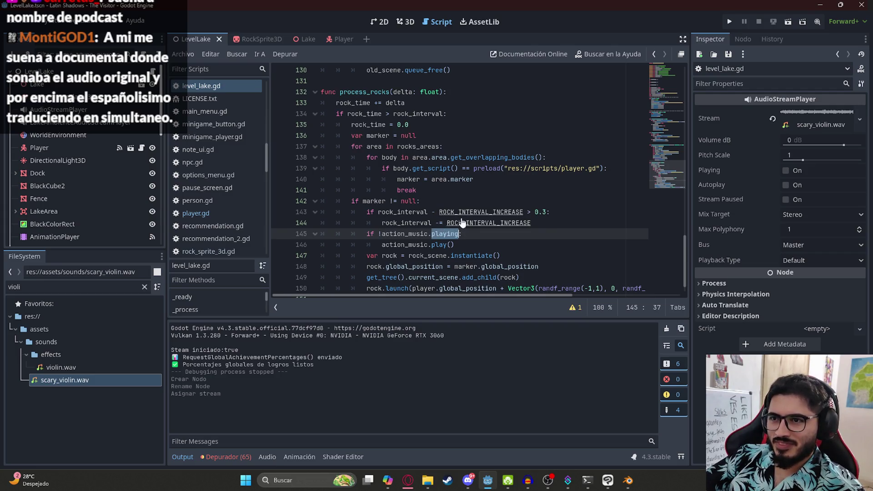
pyautogui.scroll(-1, 466, 234)
pyautogui.click(471, 223)
pyautogui.click(476, 235)
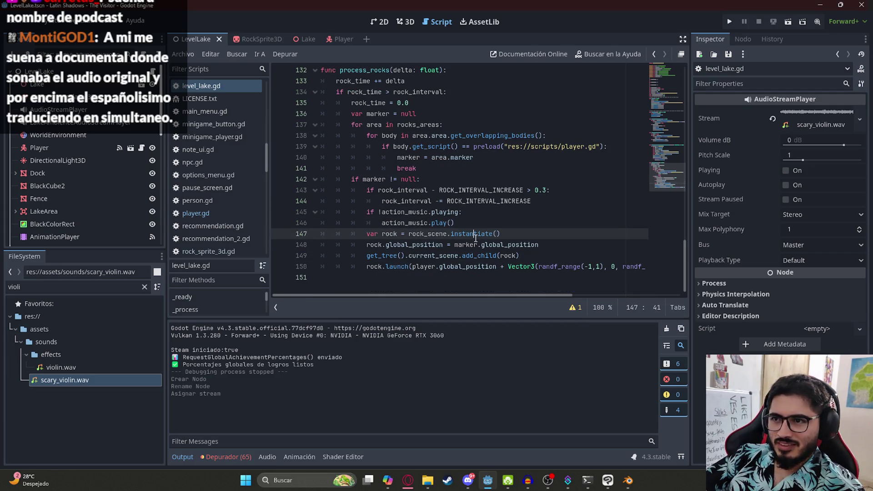
pyautogui.doubleClick(433, 233)
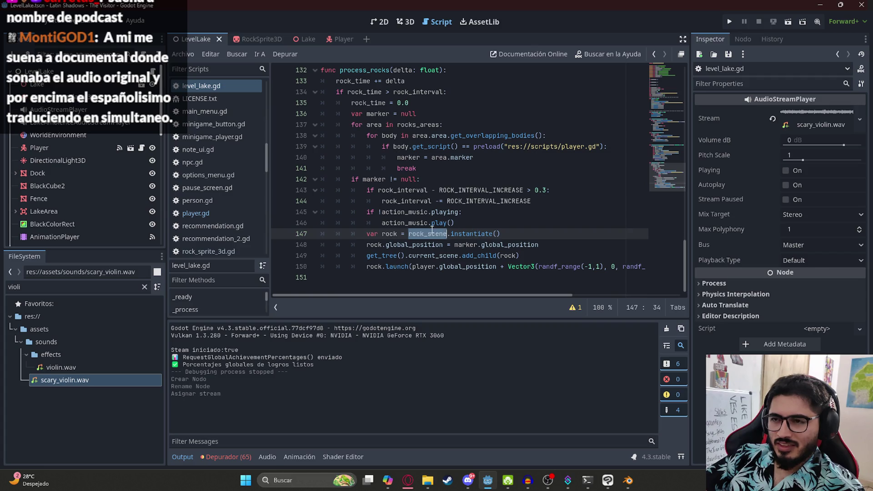
pyautogui.doubleClick(414, 211)
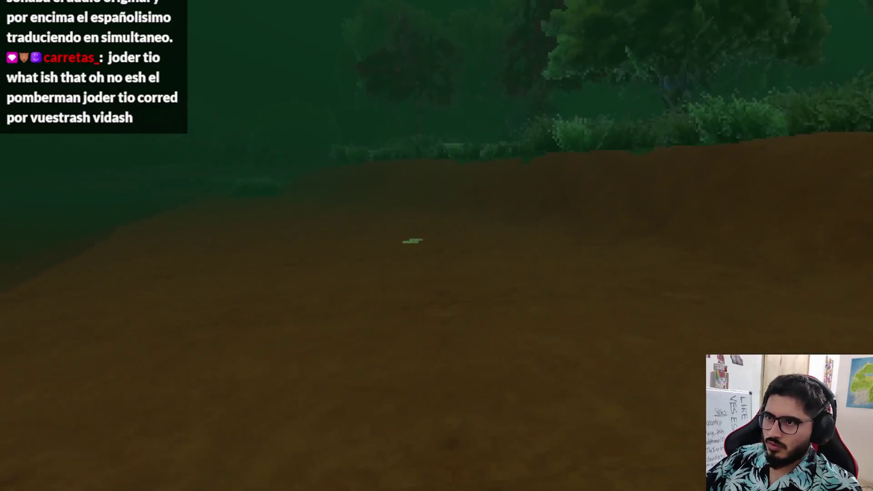
# Quit the test run and select ActionMusicAudioStreamPlayer in the Scene dock
pyautogui.press('Escape')
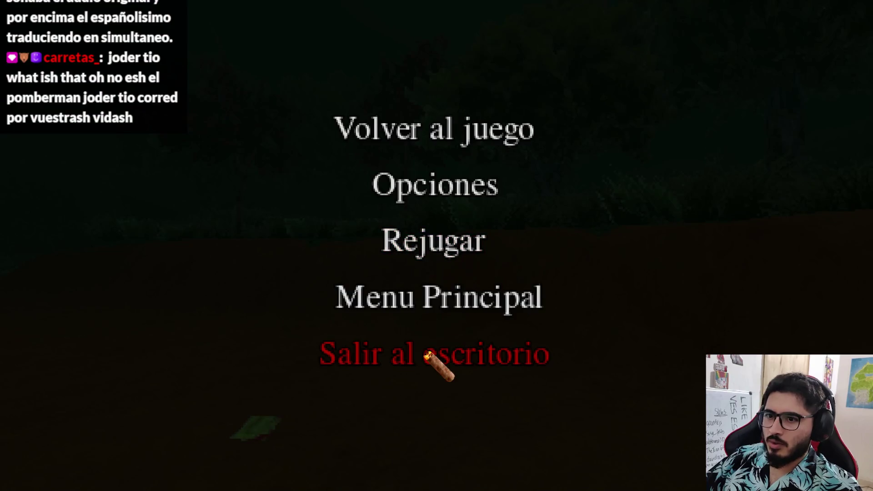
pyautogui.click(428, 355)
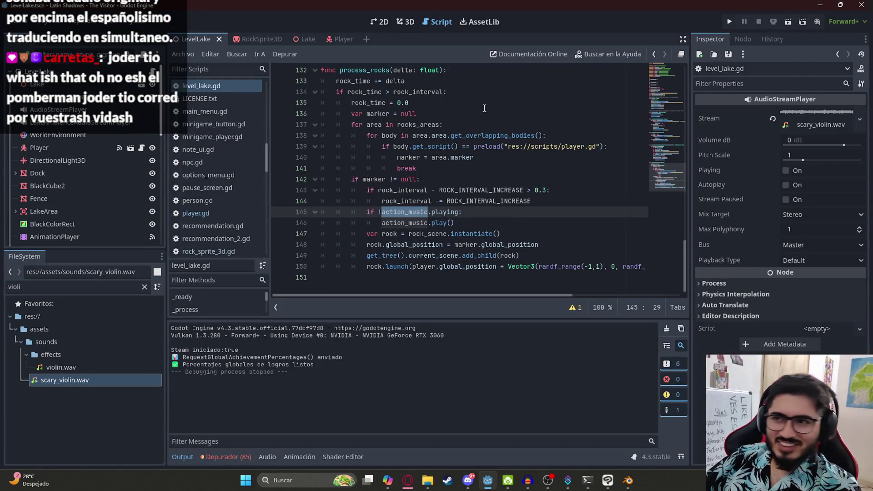
pyautogui.click(470, 226)
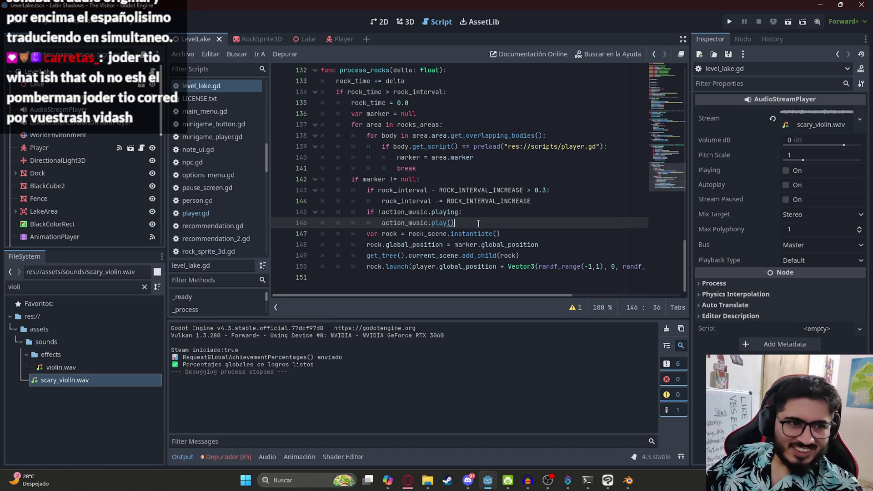
pyautogui.scroll(-10, 82, 195)
pyautogui.click(64, 225)
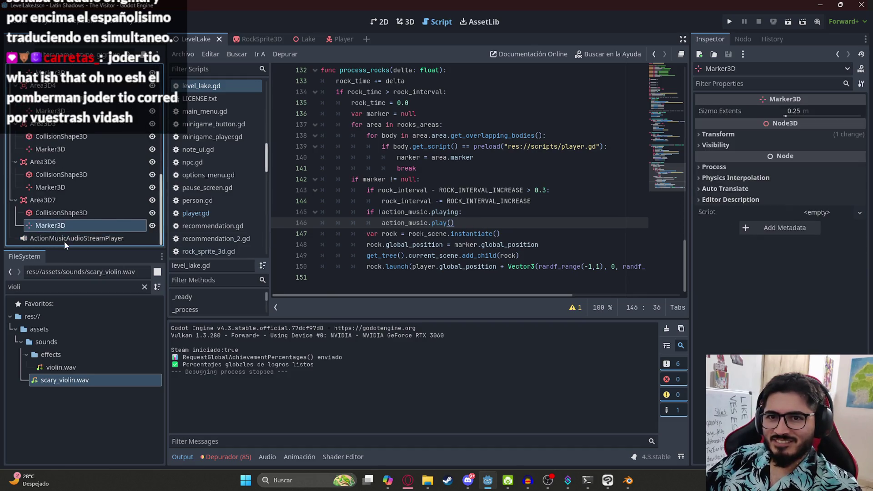
pyautogui.click(64, 239)
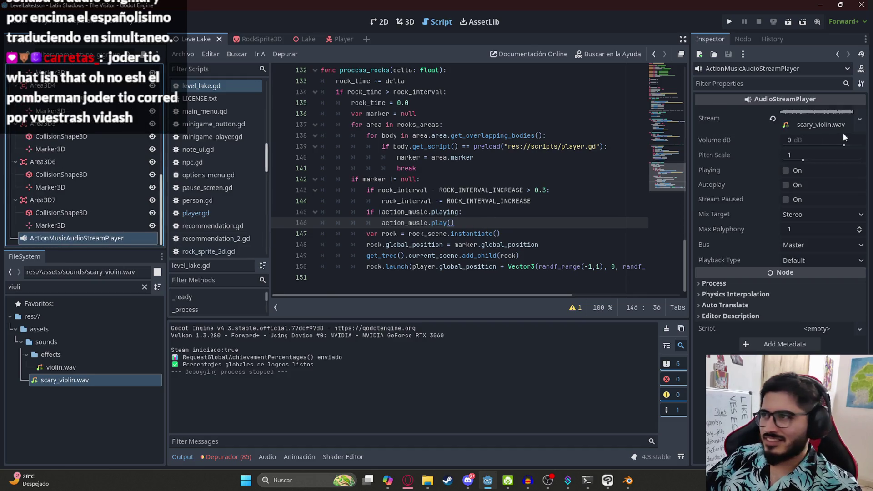
# Set the action music player's Volume dB to -10 and briefly preview it via Playing
pyautogui.click(806, 141)
pyautogui.write('-1')
pyautogui.click(793, 171)
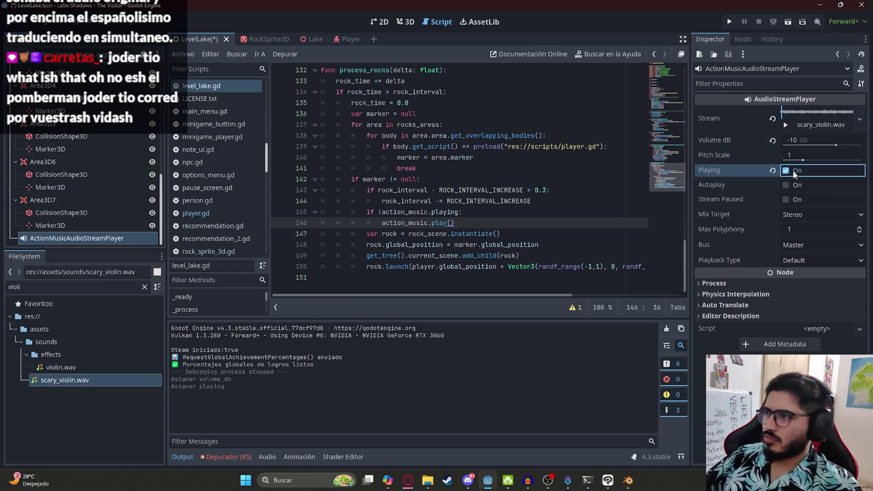
pyautogui.click(786, 170)
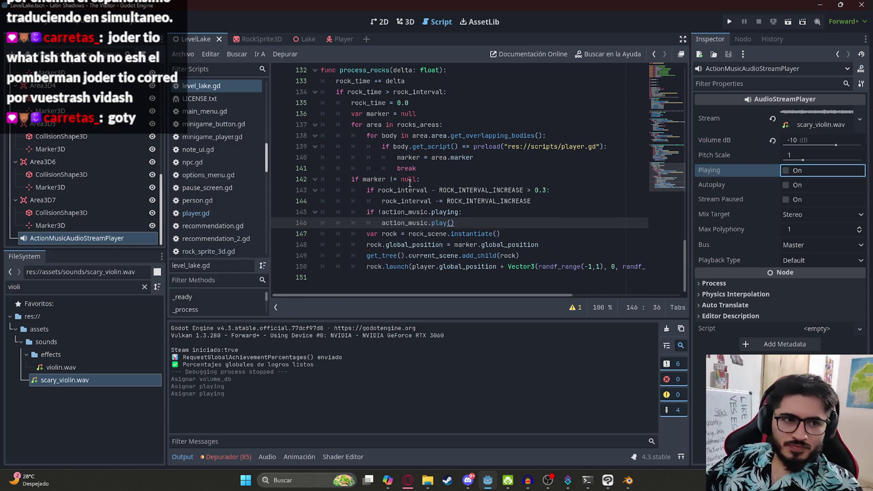
# Move the script cursor to the end of the add_child line
pyautogui.click(390, 169)
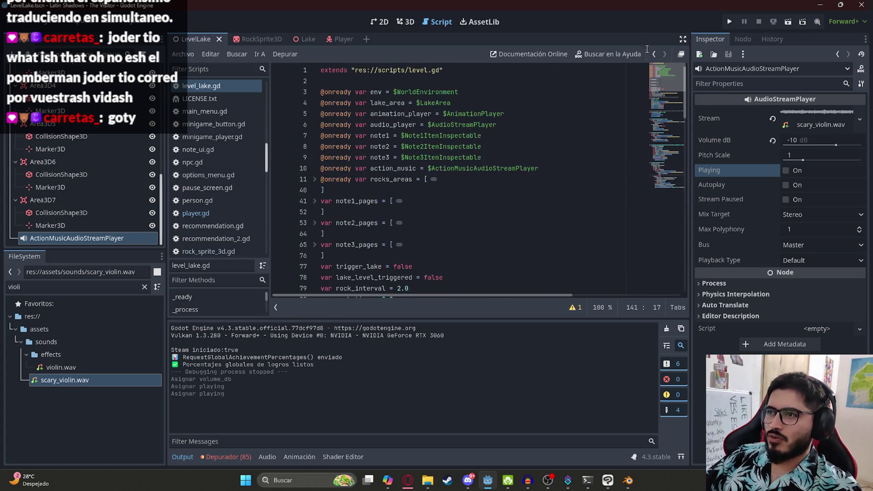
pyautogui.scroll(-20, 516, 248)
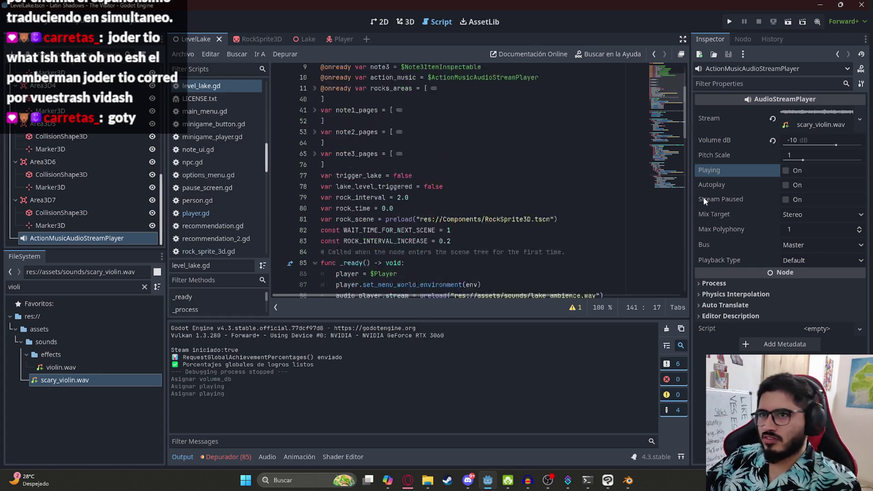
pyautogui.click(514, 245)
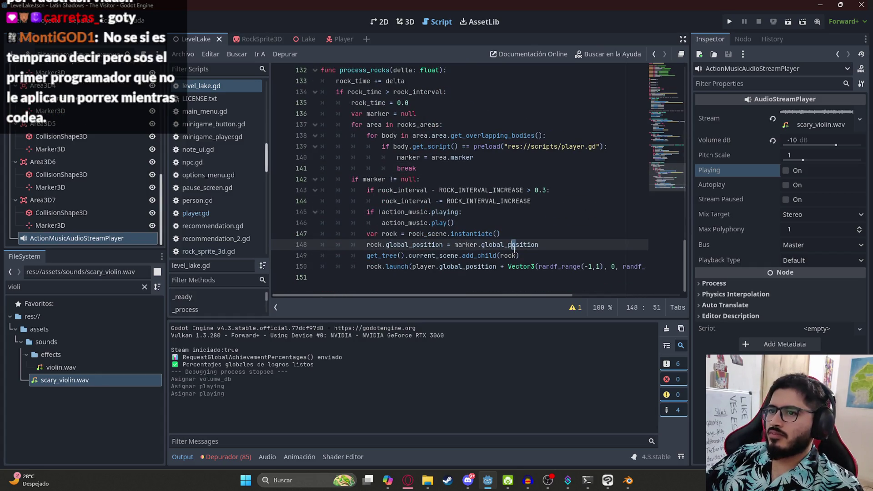
pyautogui.click(543, 254)
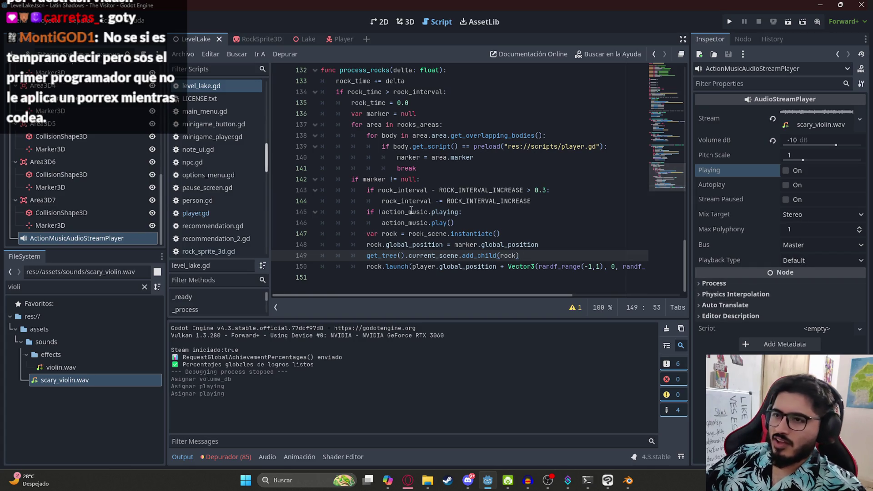
# In the 3D view, clear the environment from the WorldEnvironment node
pyautogui.click(405, 21)
pyautogui.scroll(10, 68, 144)
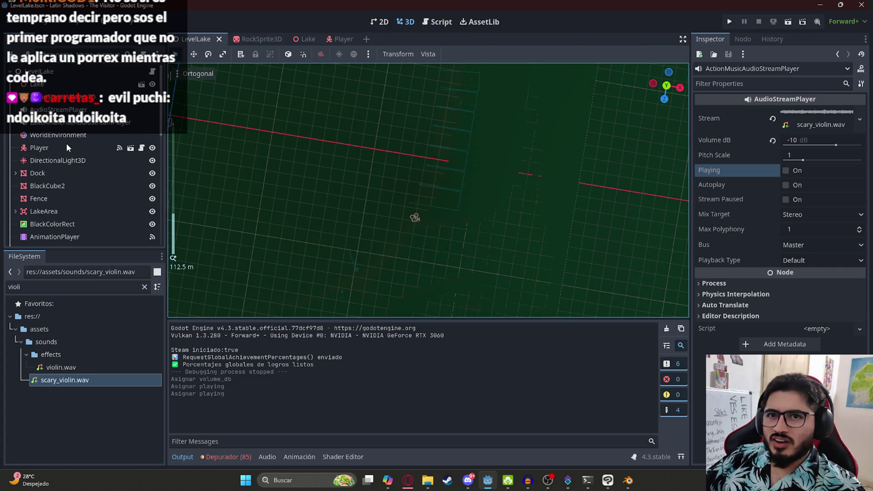
pyautogui.click(62, 135)
pyautogui.click(769, 112)
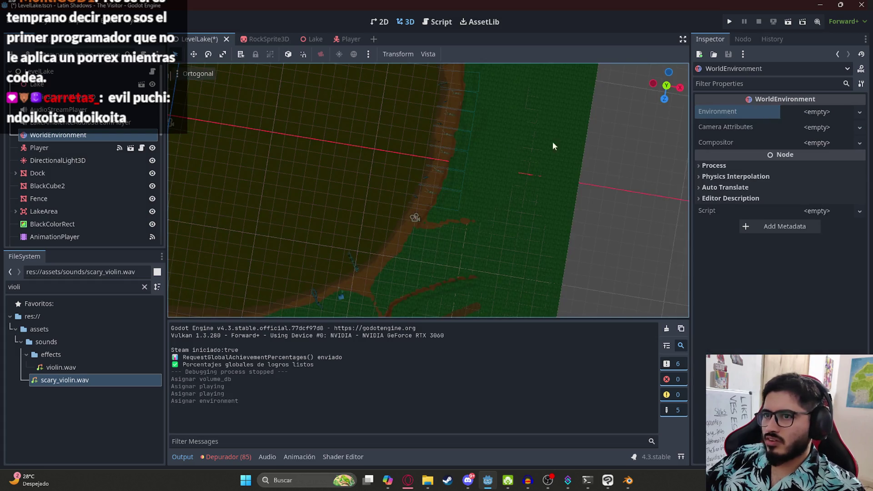
pyautogui.scroll(5, 487, 141)
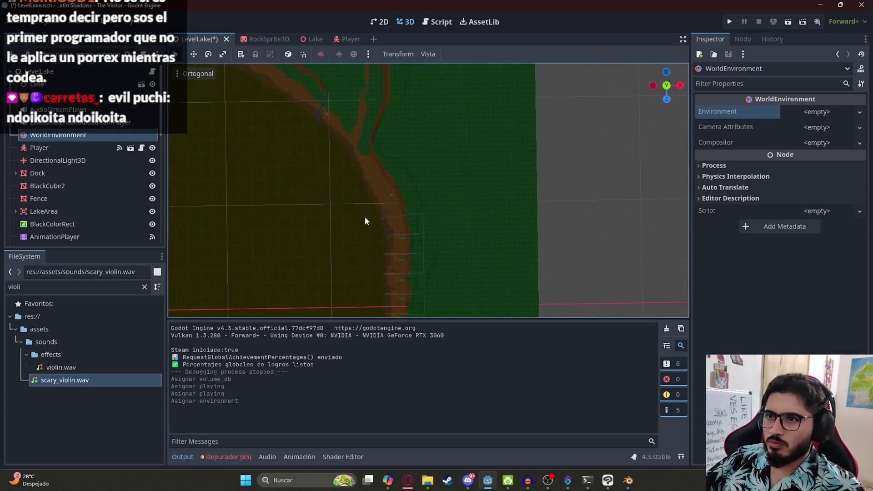
pyautogui.scroll(5, 364, 164)
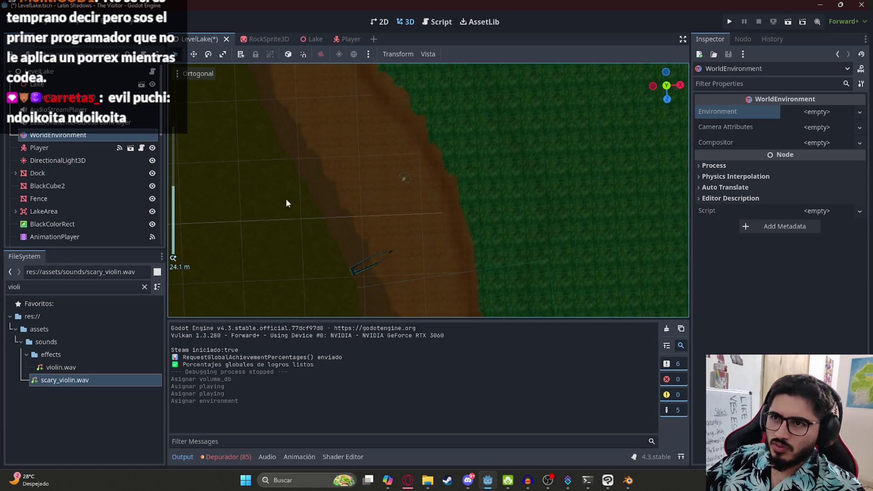
pyautogui.scroll(-10, 82, 182)
pyautogui.click(82, 223)
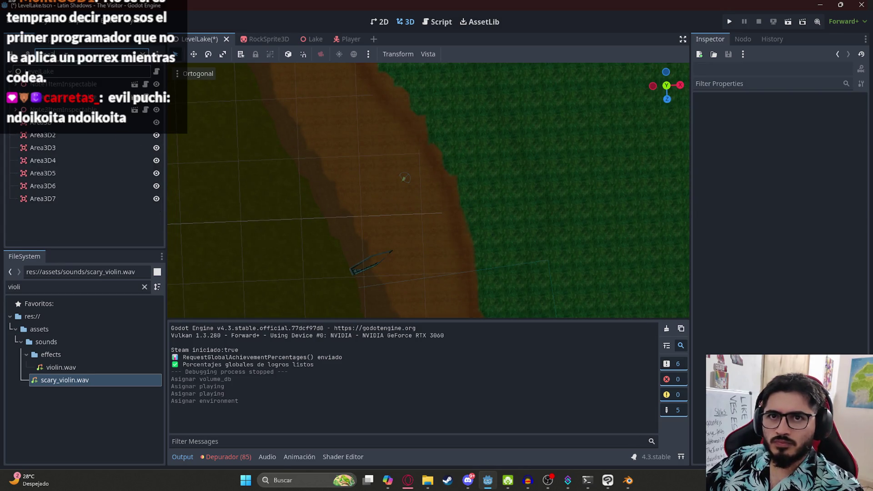
pyautogui.scroll(5, 75, 74)
# Add an Area3D child under LevelLake and name it PauseMusicArea3D
pyautogui.rightClick(75, 74)
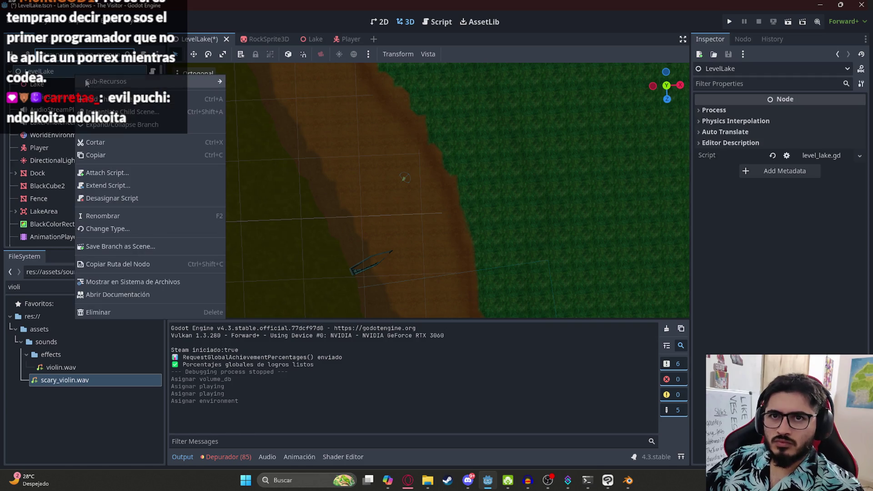
pyautogui.click(95, 81)
pyautogui.write('3d')
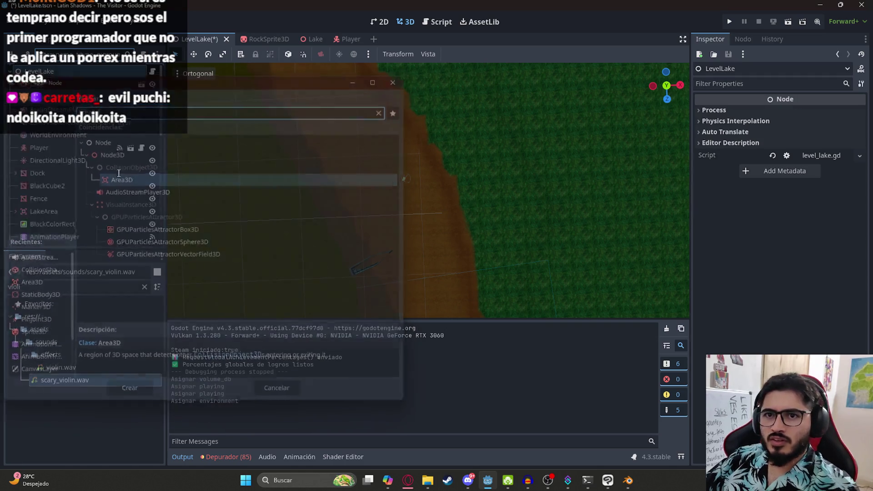
pyautogui.press('Return')
pyautogui.write('PauseM')
pyautogui.write('usicAudio')
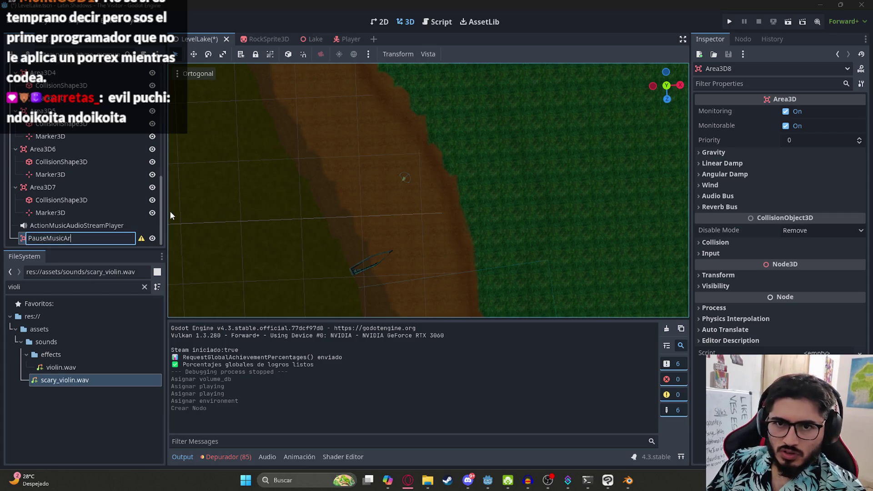
pyautogui.press('Escape')
pyautogui.press('Return')
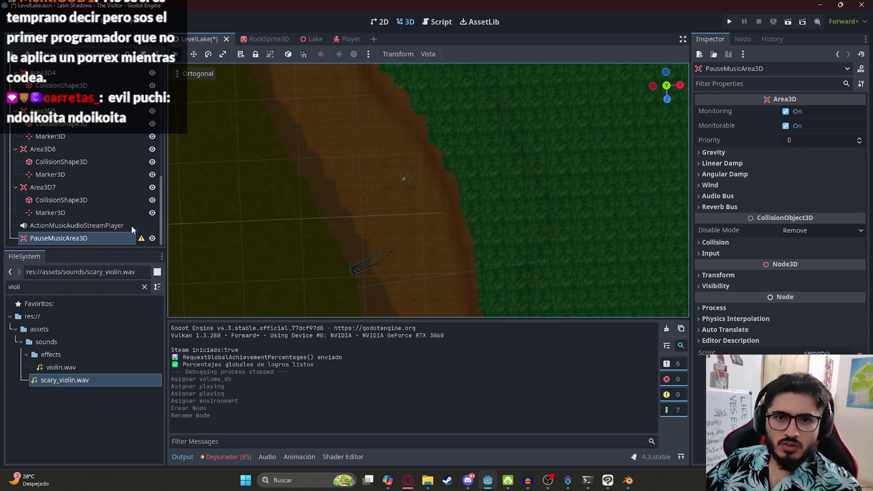
pyautogui.rightClick(94, 239)
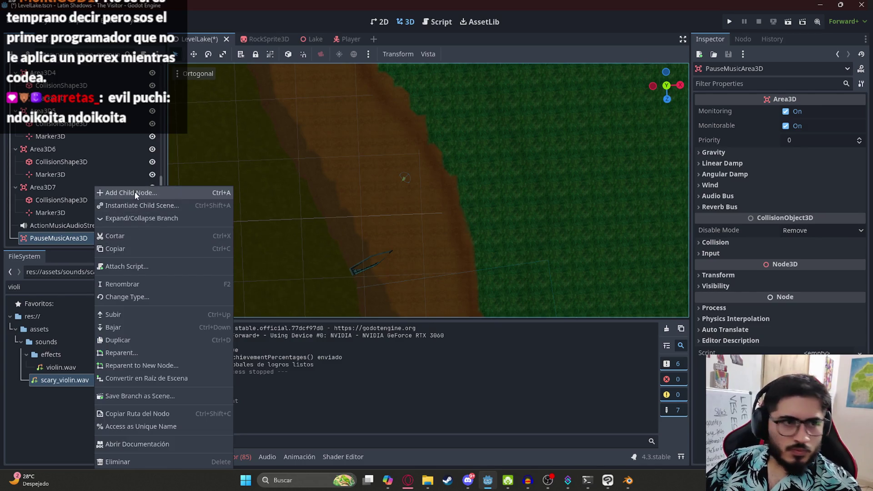
# Add a CollisionShape3D under PauseMusicArea3D and move the area over the dirt path
pyautogui.click(134, 191)
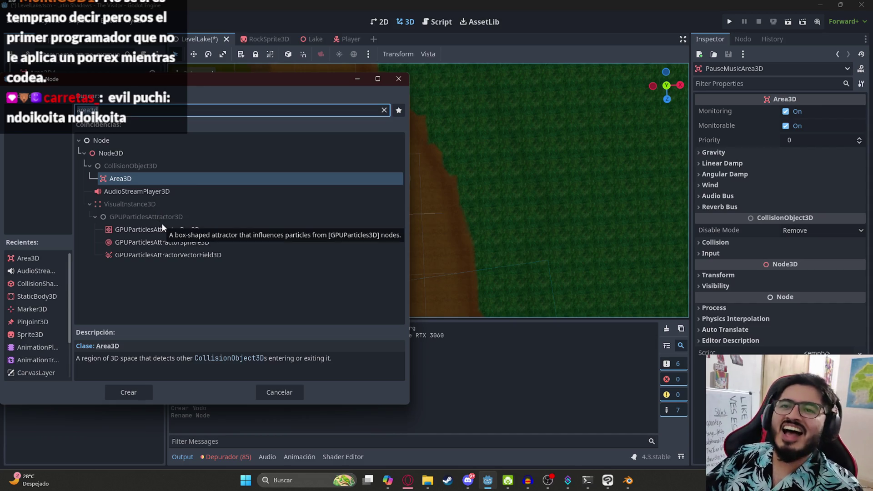
pyautogui.write('collision')
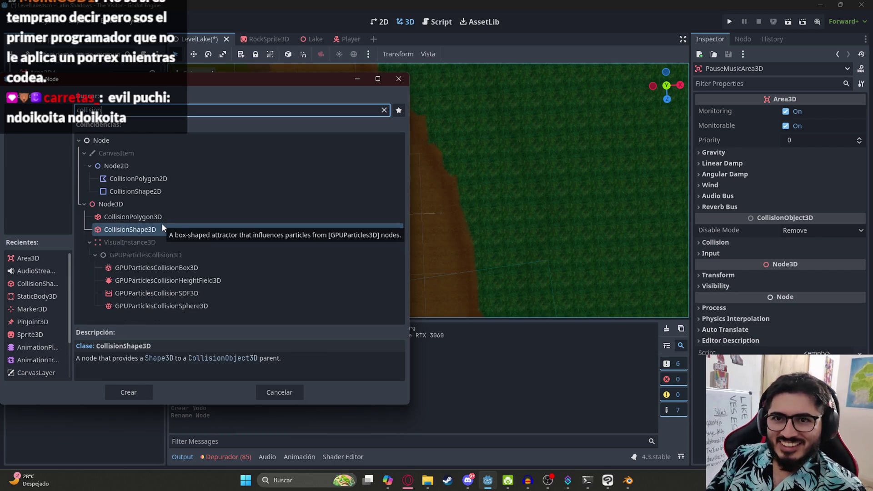
pyautogui.doubleClick(160, 230)
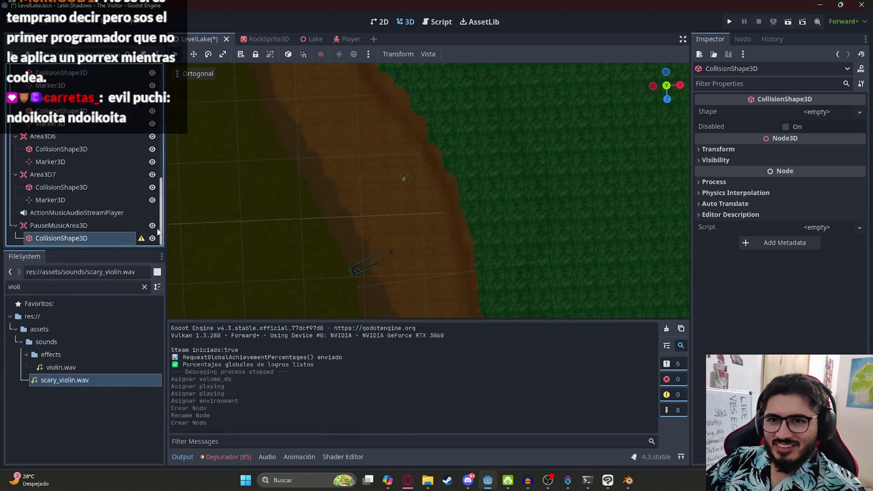
pyautogui.scroll(-3, 492, 179)
pyautogui.scroll(5, 288, 279)
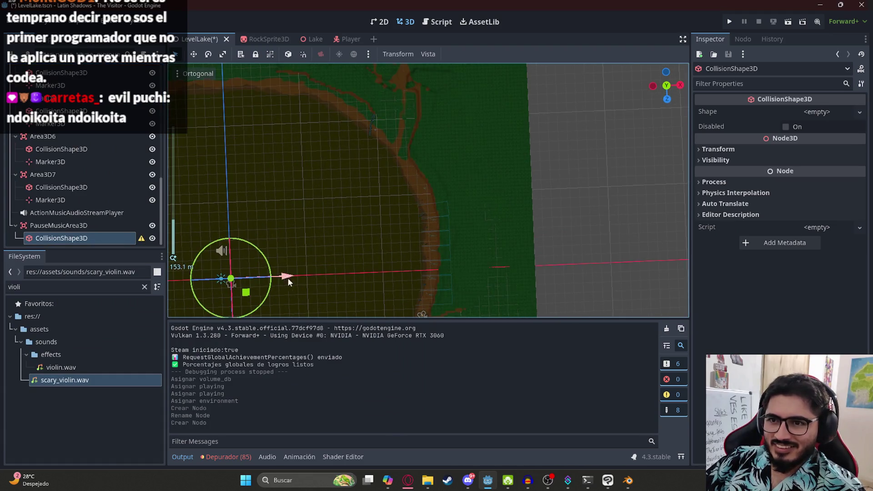
pyautogui.click(95, 223)
pyautogui.moveTo(253, 290)
pyautogui.mouseDown()
pyautogui.moveTo(419, 181)
pyautogui.moveTo(460, 176)
pyautogui.moveTo(423, 145)
pyautogui.moveTo(436, 187)
pyautogui.moveTo(460, 199)
pyautogui.mouseUp()
pyautogui.scroll(4, 423, 145)
pyautogui.scroll(10, 460, 198)
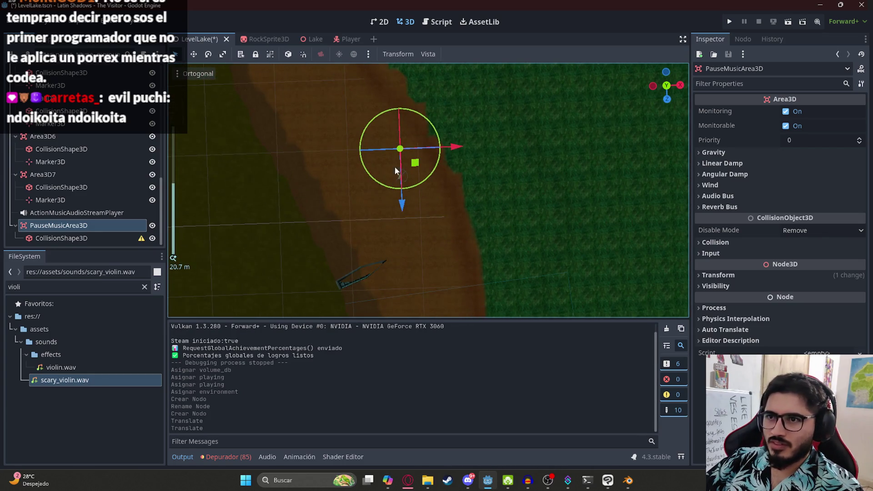
pyautogui.moveTo(411, 166); pyautogui.dragTo(384, 187)
# Make the collision shape a BoxShape3D and inspect it from a tilted view
pyautogui.click(62, 238)
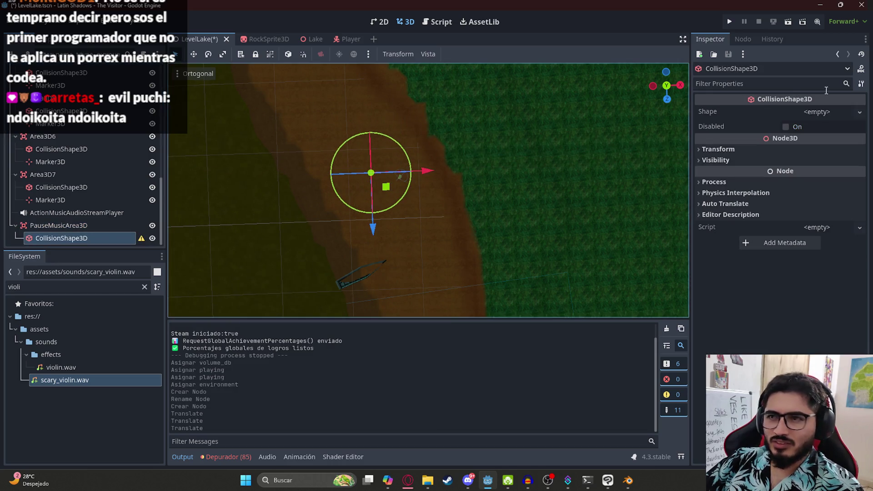
pyautogui.click(815, 114)
pyautogui.click(808, 137)
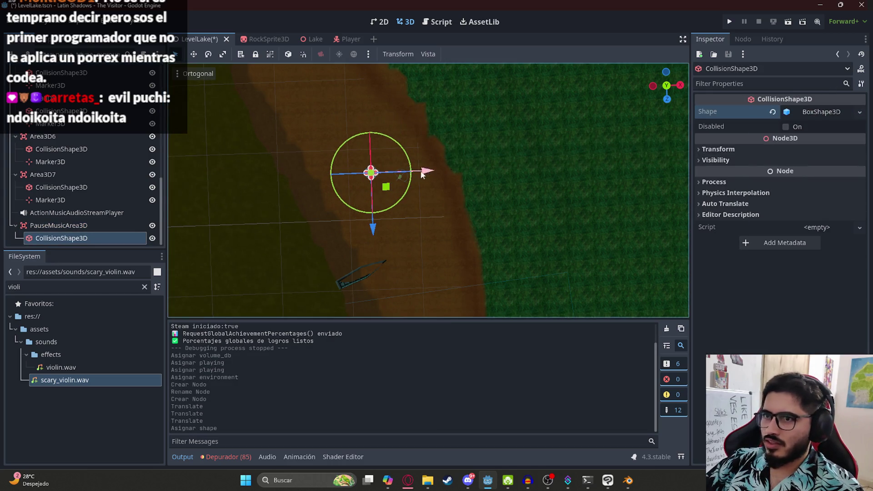
pyautogui.moveTo(425, 171); pyautogui.dragTo(374, 168)
pyautogui.scroll(4, 371, 277)
pyautogui.moveTo(371, 277)
pyautogui.mouseDown()
pyautogui.moveTo(436, 159)
pyautogui.moveTo(419, 285)
pyautogui.moveTo(407, 102)
pyautogui.mouseUp()
pyautogui.scroll(-3, 441, 154)
pyautogui.scroll(3, 433, 256)
# Stretch and rotate the box across the path to roughly 21.9×5.1×6.2, then save
pyautogui.moveTo(417, 208); pyautogui.dragTo(432, 161)
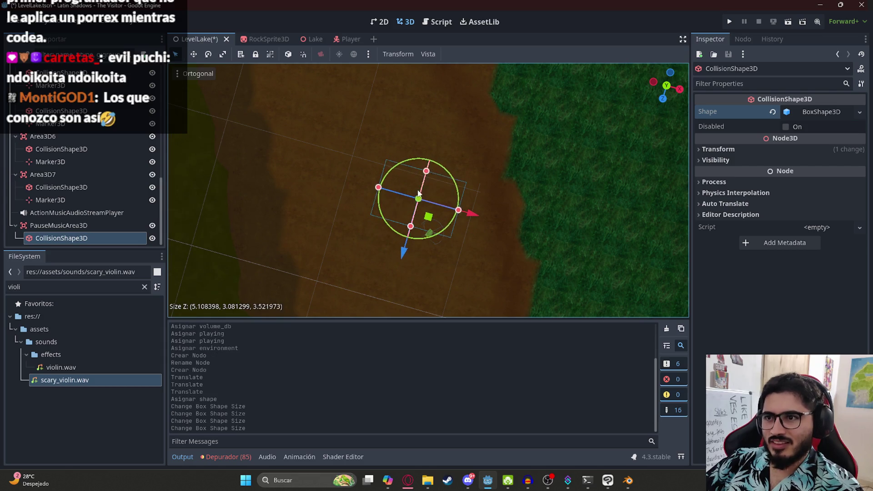
pyautogui.scroll(-3, 424, 235)
pyautogui.moveTo(424, 235)
pyautogui.mouseDown()
pyautogui.moveTo(448, 237)
pyautogui.moveTo(431, 218)
pyautogui.moveTo(414, 241)
pyautogui.moveTo(415, 230)
pyautogui.moveTo(305, 231)
pyautogui.mouseUp()
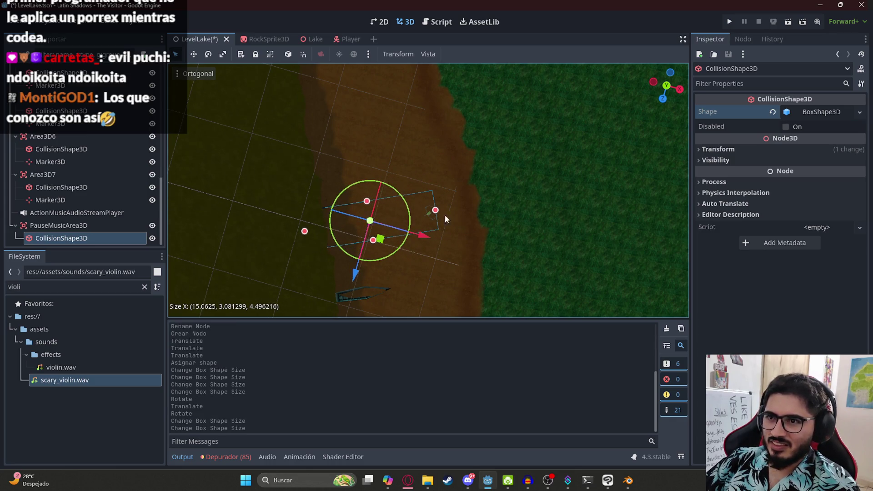
pyautogui.moveTo(436, 212); pyautogui.dragTo(495, 199)
pyautogui.scroll(2, 427, 181)
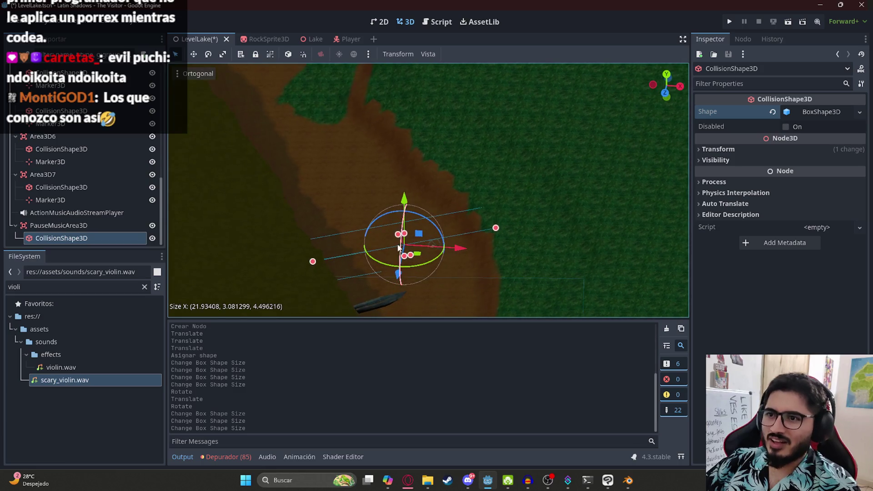
pyautogui.moveTo(428, 220)
pyautogui.mouseDown()
pyautogui.moveTo(427, 242)
pyautogui.moveTo(437, 216)
pyautogui.moveTo(424, 229)
pyautogui.mouseUp()
pyautogui.hotkey('ctrl', 's')
pyautogui.doubleClick(58, 225)
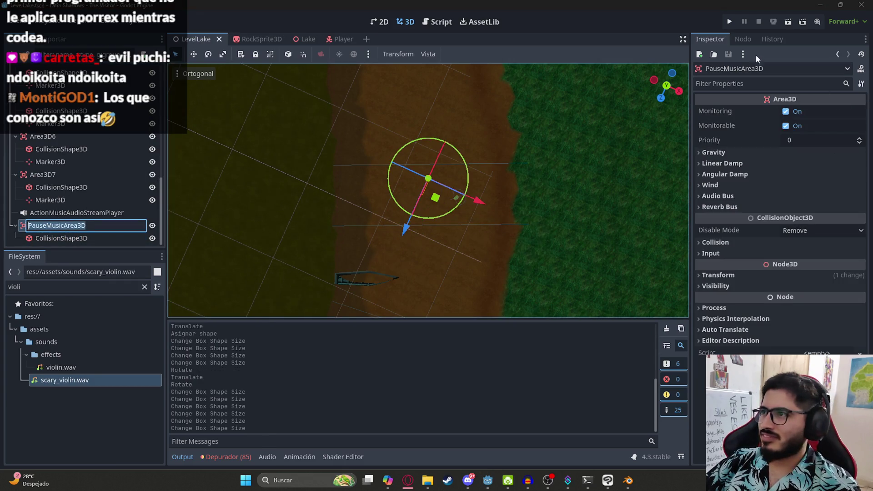
pyautogui.click(746, 43)
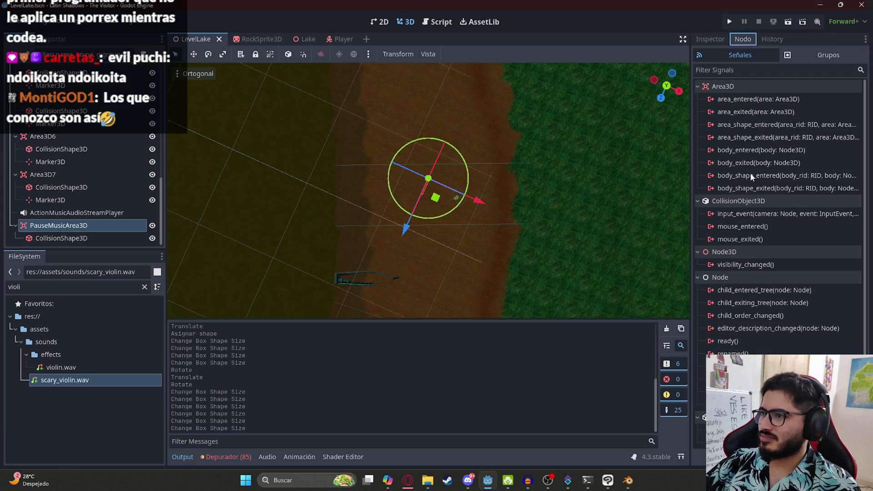
# Connect body_entered to the level script and paste the player check into the new handler
pyautogui.doubleClick(746, 151)
pyautogui.press('Return')
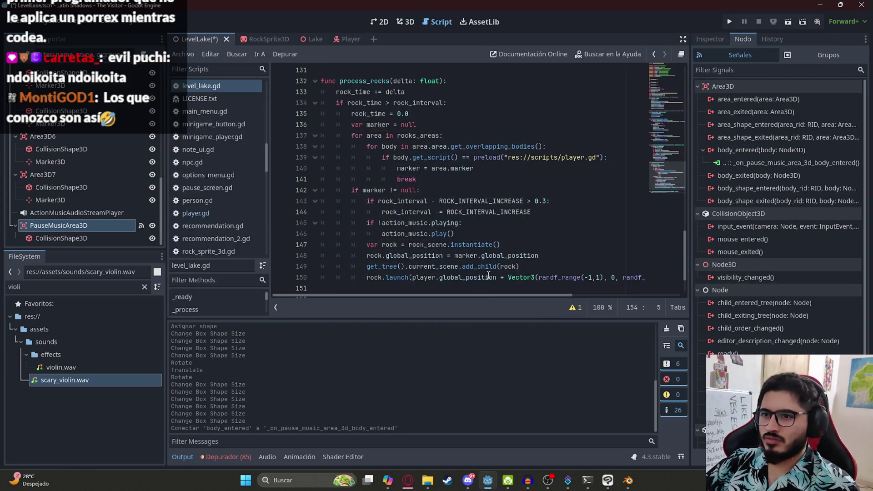
pyautogui.moveTo(608, 103); pyautogui.dragTo(382, 103)
pyautogui.hotkey('ctrl', 'c')
pyautogui.click(323, 268)
pyautogui.hotkey('shift', 'End')
pyautogui.hotkey('ctrl', 'v')
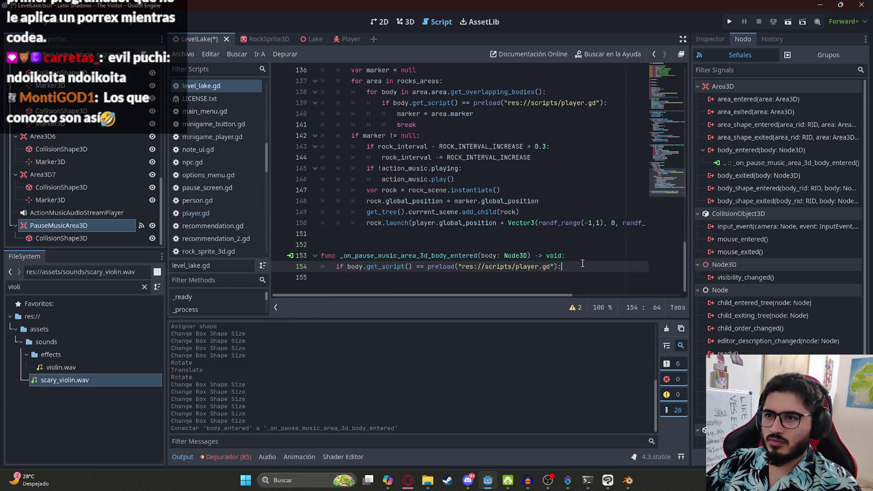
pyautogui.press('Return')
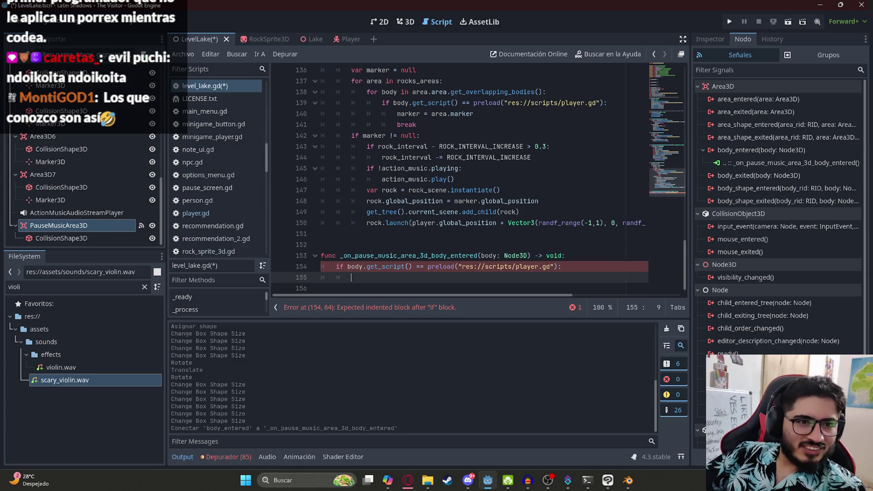
# Add action_music.stop() inside the player check and save the scene and script
pyautogui.click(409, 266)
pyautogui.click(389, 276)
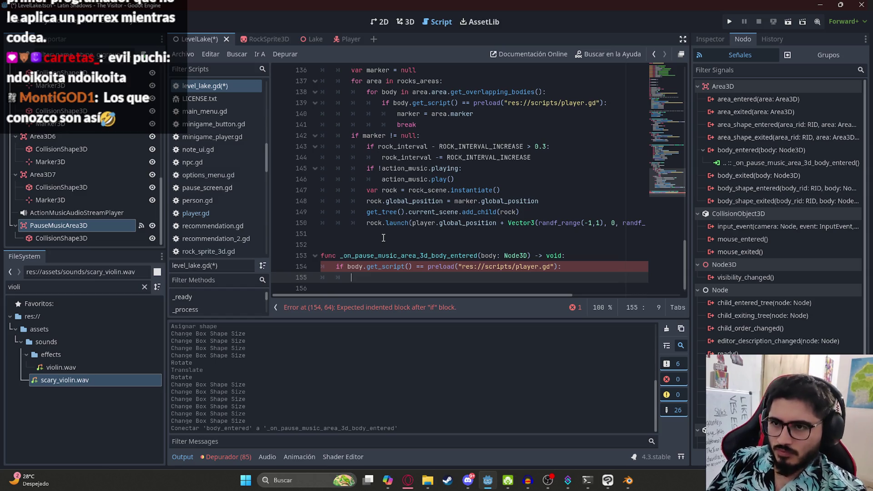
pyautogui.write('musion_music.stop(')
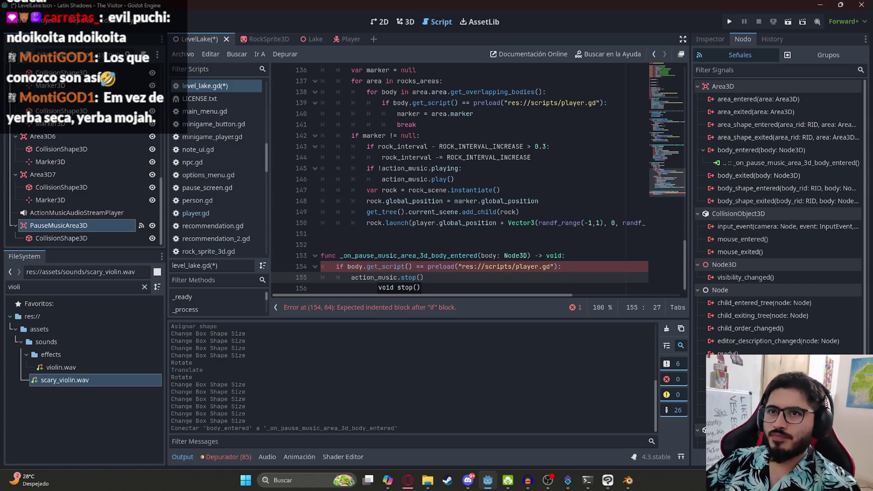
pyautogui.rightClick(184, 40)
pyautogui.click(248, 113)
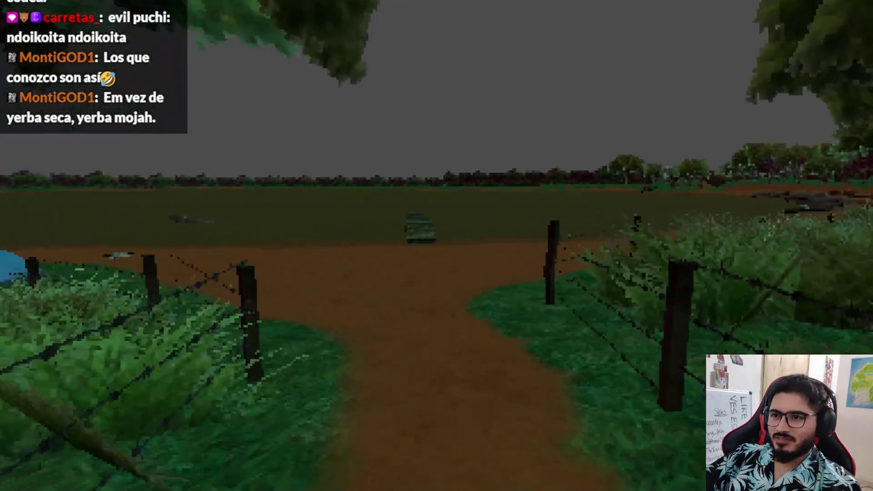
# Close the running game and assign BasicLake.tres to the WorldEnvironment's environment
pyautogui.press('Escape')
pyautogui.click(438, 353)
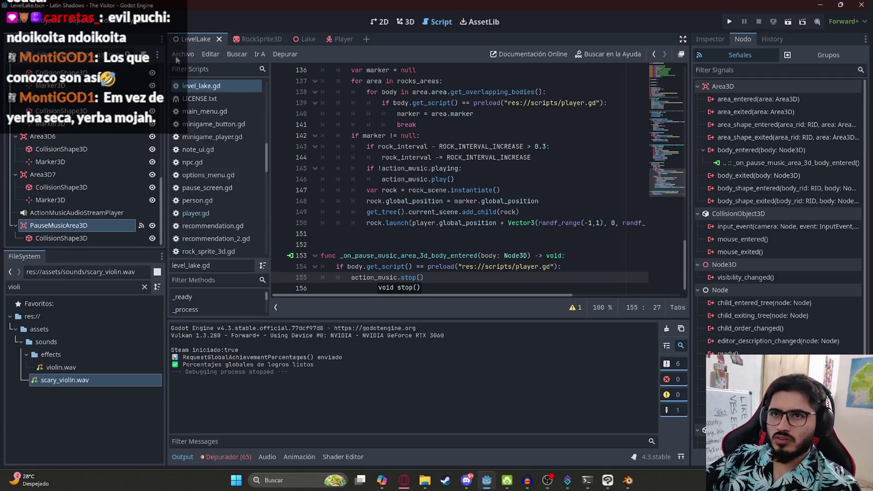
pyautogui.click(78, 136)
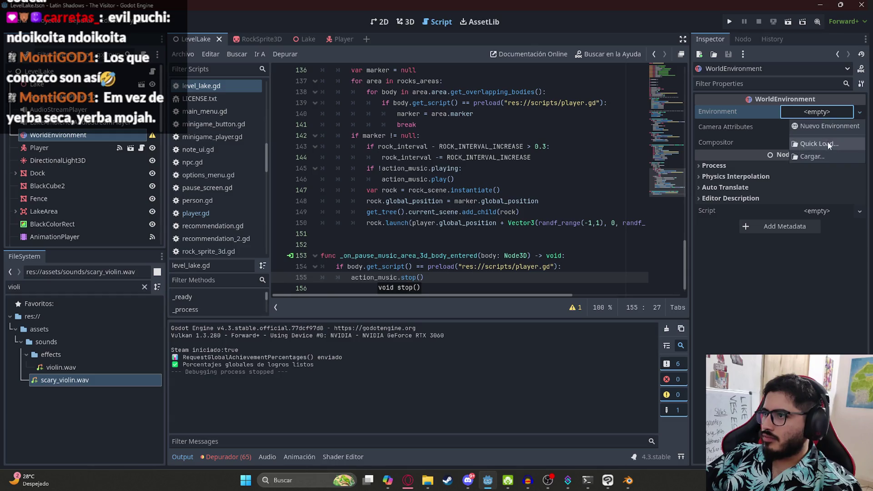
pyautogui.click(819, 143)
pyautogui.doubleClick(409, 238)
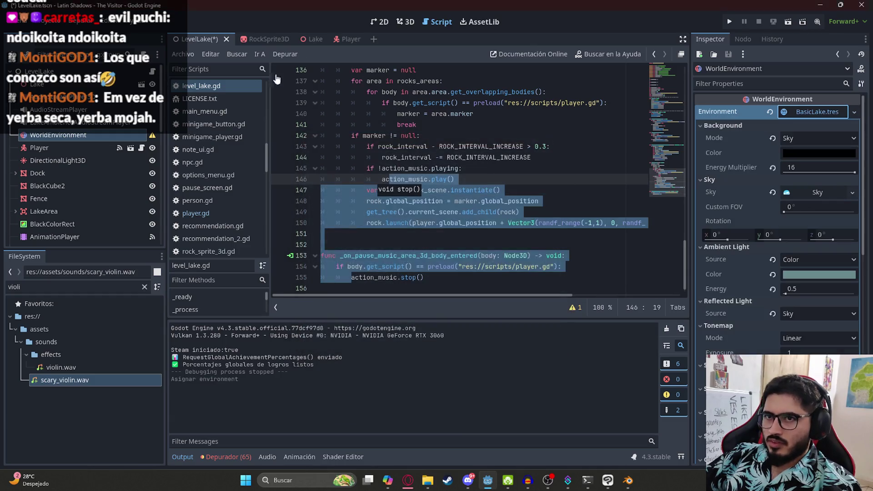
# Save the LevelLake scene and run the game with F5
pyautogui.hotkey('ctrl', 's')
pyautogui.click(395, 126)
pyautogui.rightClick(195, 36)
pyautogui.click(273, 106)
pyautogui.press('F5')
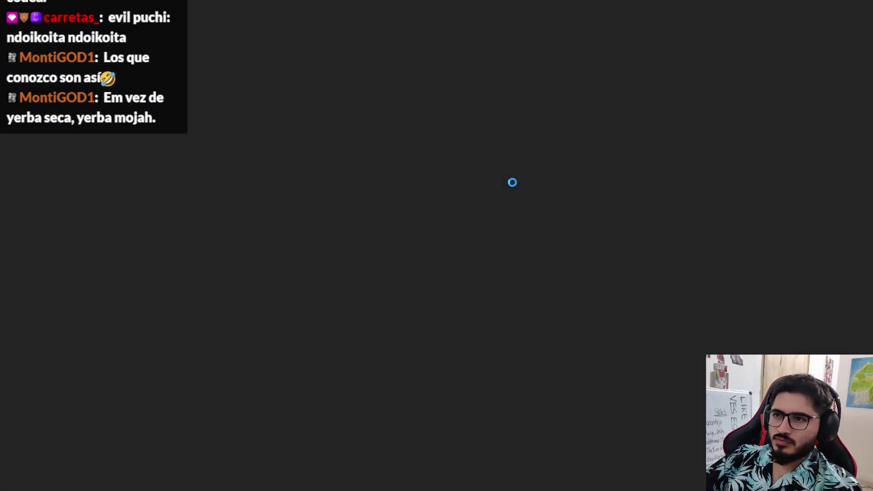
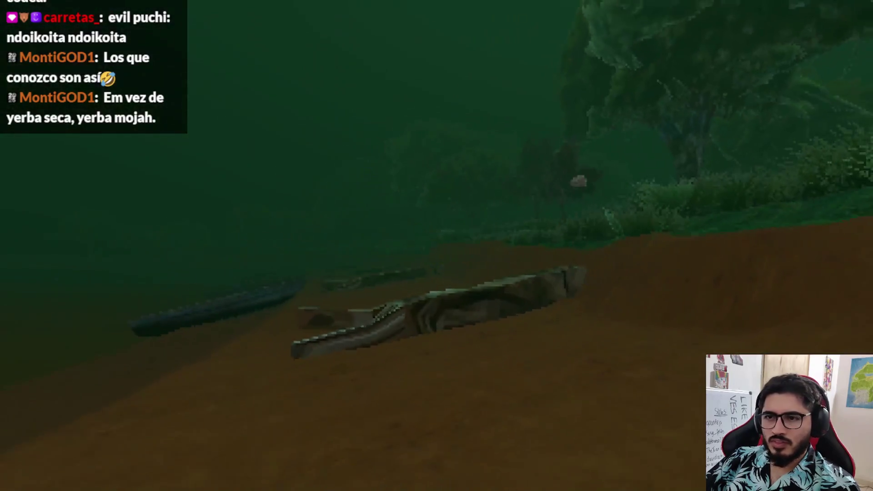
# Quit the running lake playtest through the pause menu back to the editor
pyautogui.press('Escape')
pyautogui.hotkey('alt', 'F4')
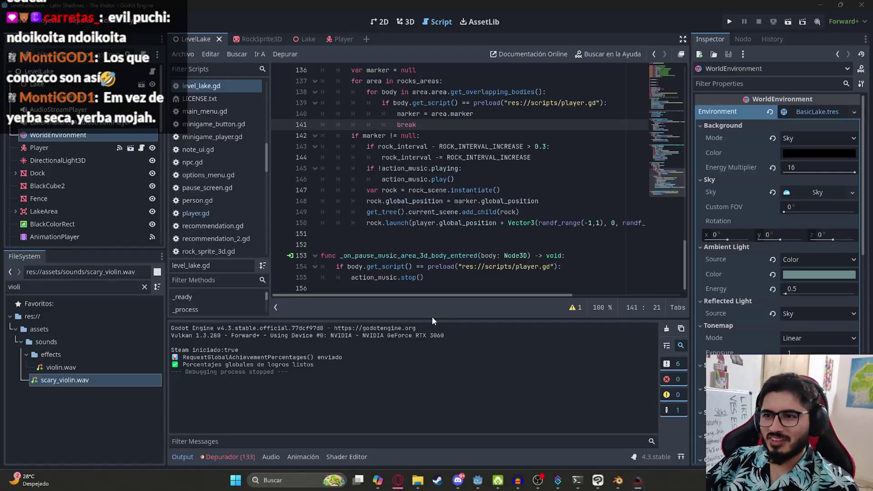
# Clear the scene's environment and duplicate the pause-music trigger's collision shape
pyautogui.click(408, 21)
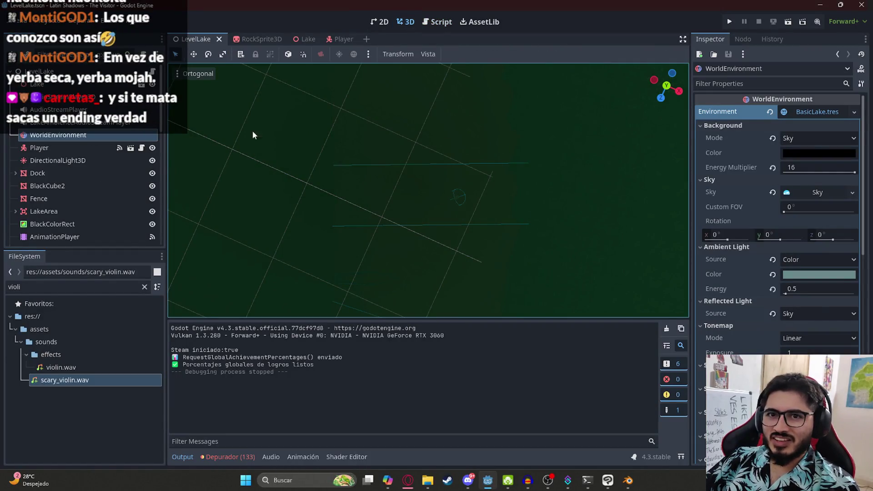
pyautogui.click(770, 112)
pyautogui.click(406, 181)
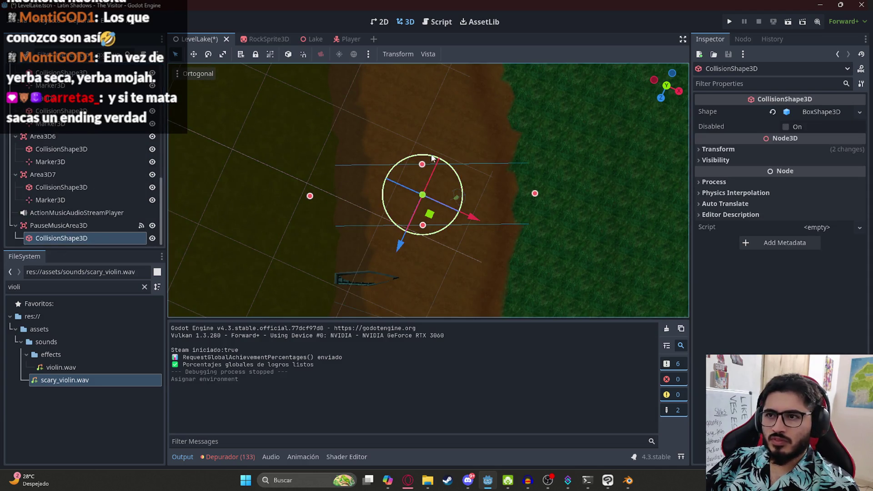
pyautogui.hotkey('ctrl', 'd')
# Move the copied trigger shape further along the lakeside path and rotate it to follow the path
pyautogui.scroll(-6, 464, 167)
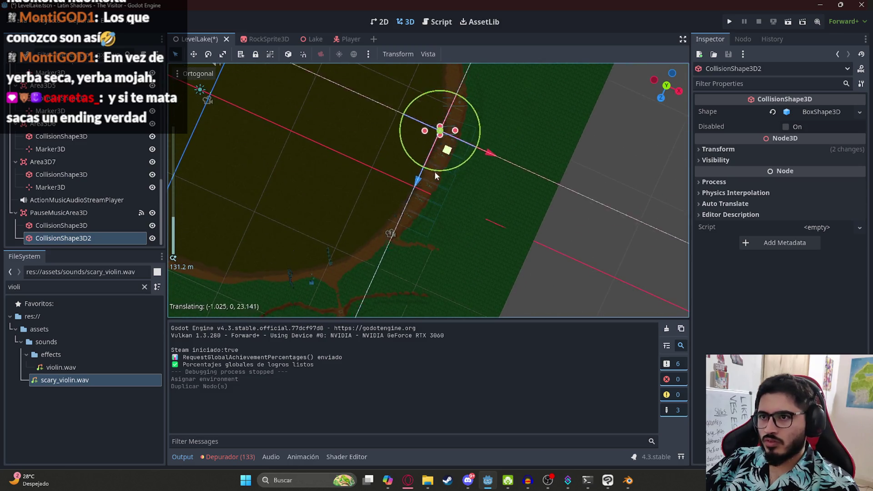
pyautogui.moveTo(392, 251); pyautogui.dragTo(394, 253)
pyautogui.scroll(4, 439, 166)
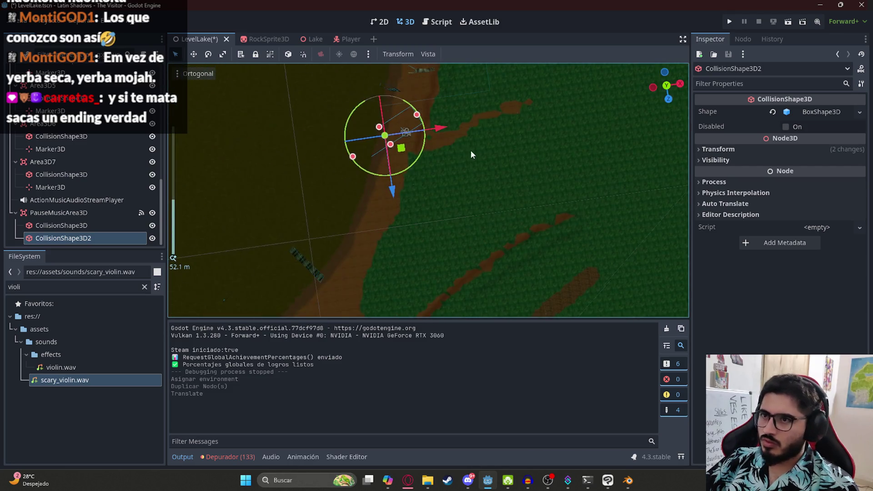
pyautogui.moveTo(426, 155); pyautogui.dragTo(392, 183)
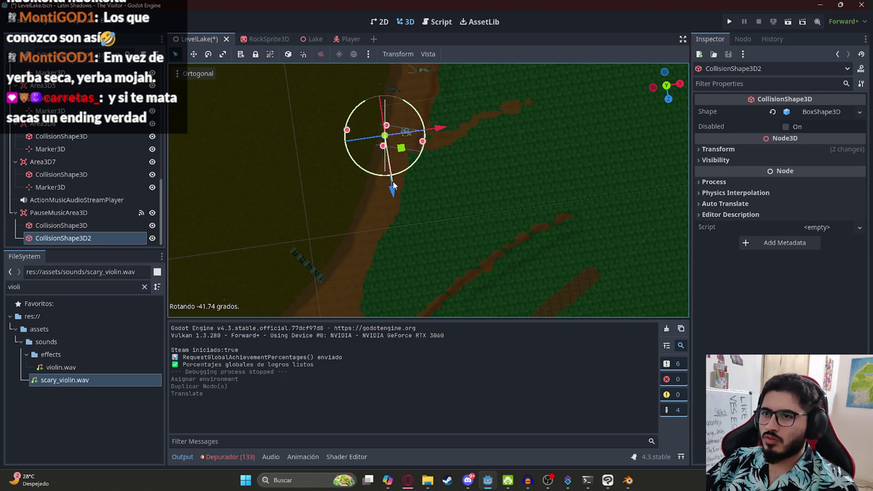
pyautogui.scroll(2, 458, 215)
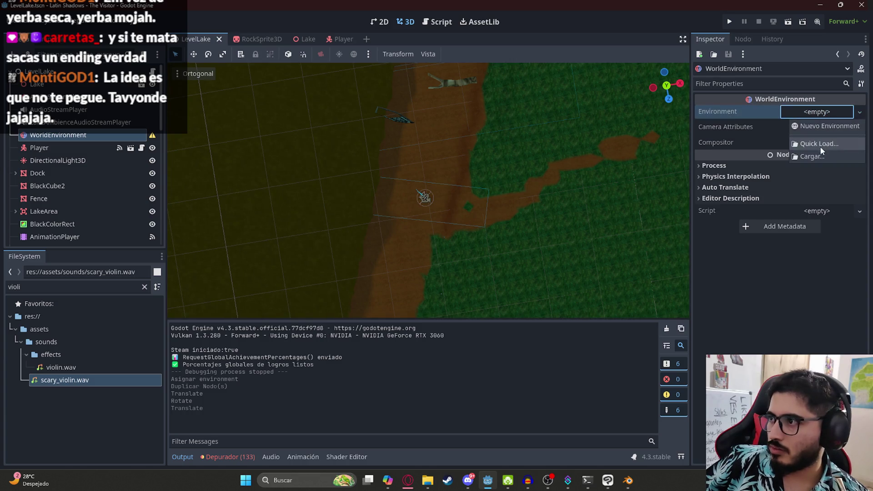
# Load BasicLake.tres as the environment and play the LevelLake scene
pyautogui.click(820, 144)
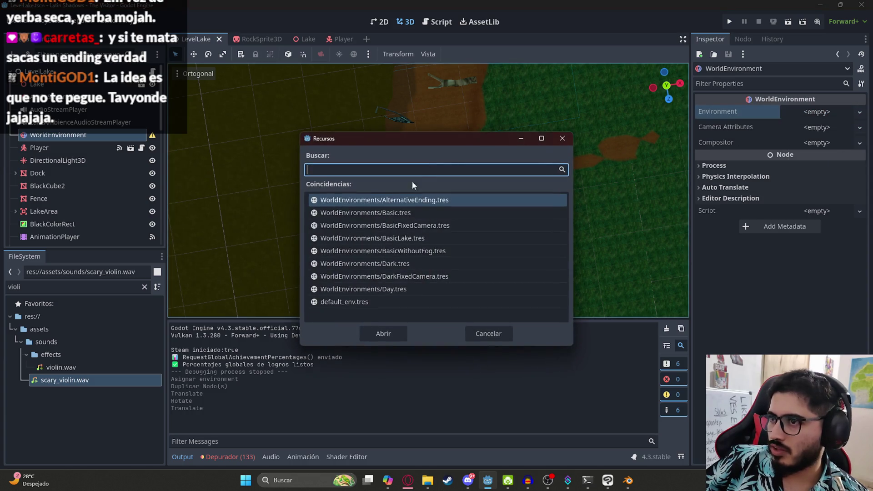
pyautogui.doubleClick(409, 238)
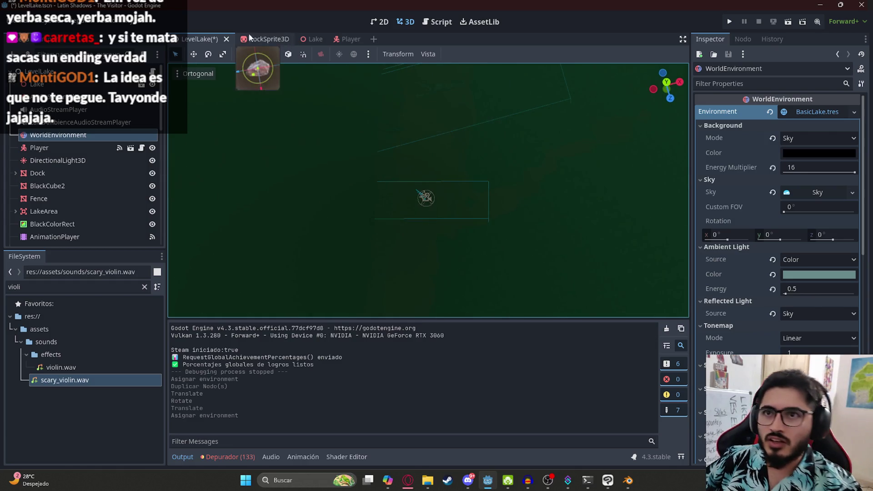
pyautogui.rightClick(203, 37)
pyautogui.click(219, 105)
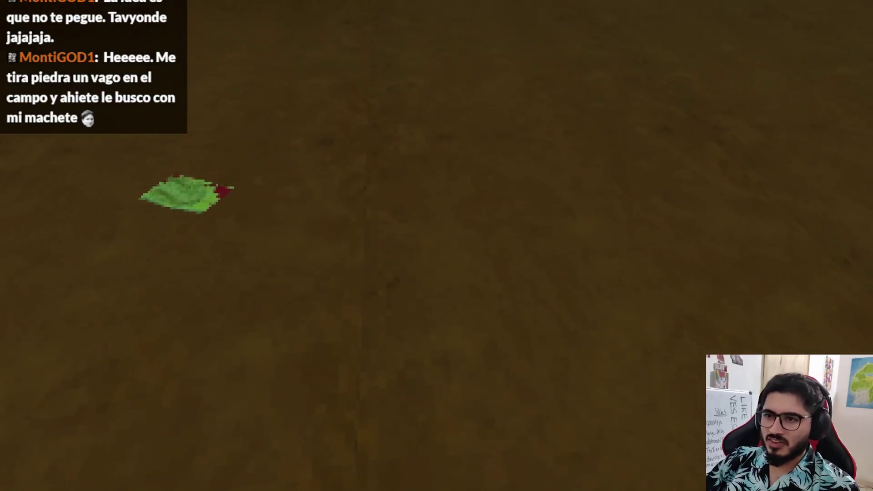
# Pick up and read the bloodied note Nota II, then quit the playtest to the editor
pyautogui.press('e')
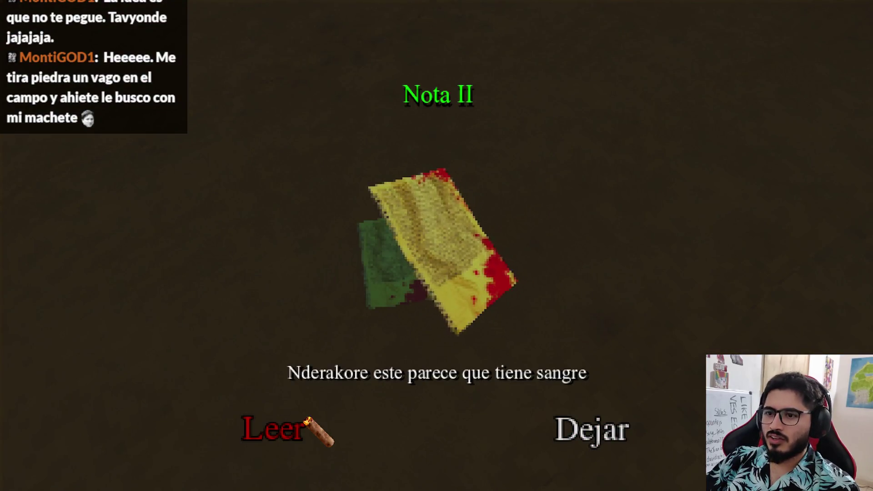
pyautogui.click(308, 420)
pyautogui.press('Escape')
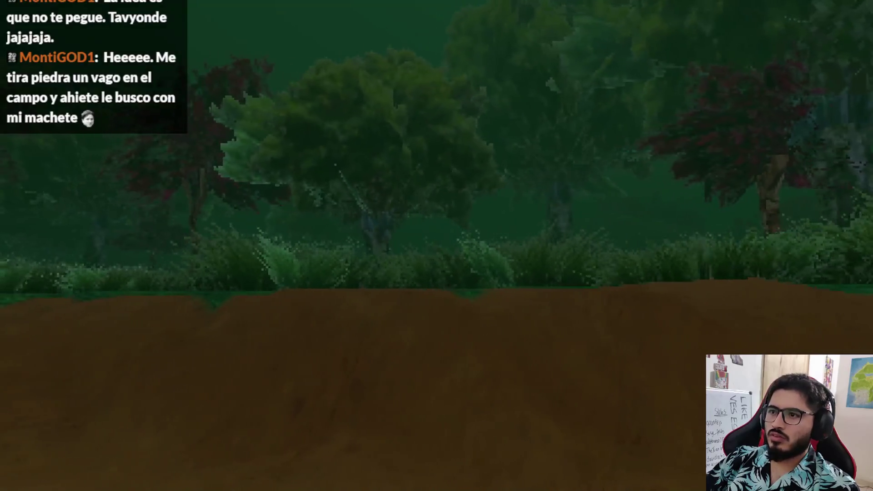
pyautogui.press('Escape')
pyautogui.click(444, 353)
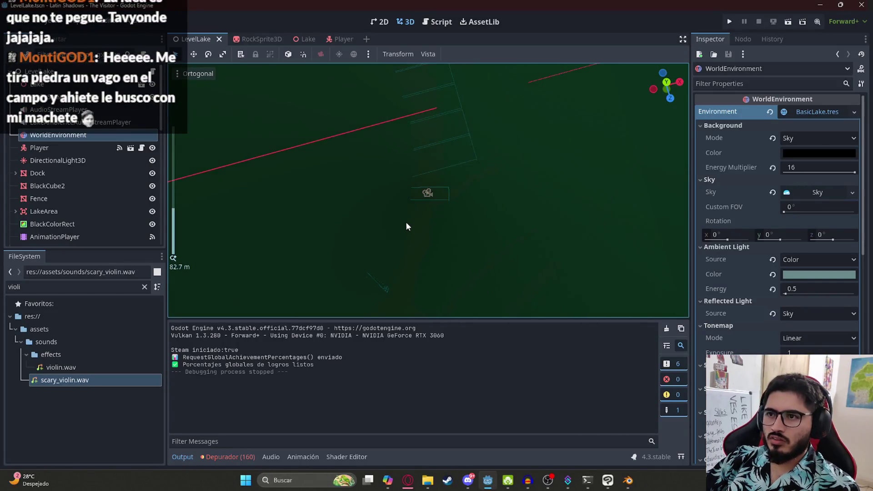
# In RockSprite3D, turn on Shaded, turn off Double Sided and turn on No Depth Test
pyautogui.click(427, 196)
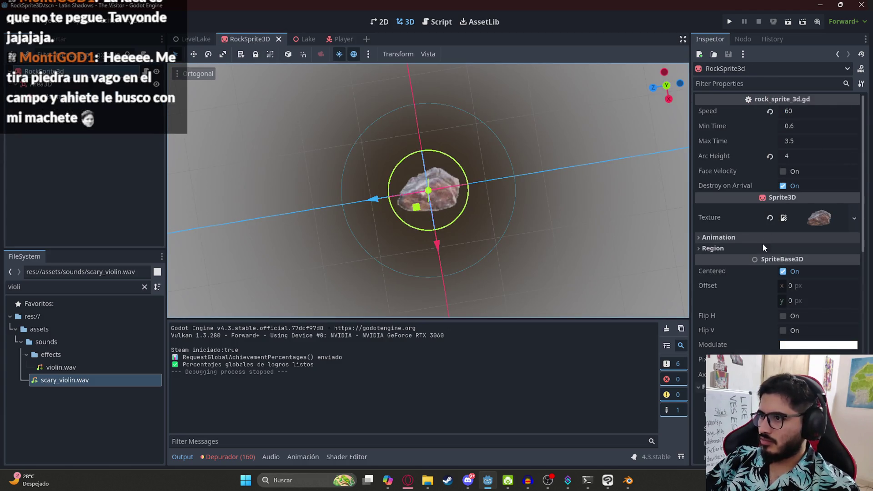
pyautogui.moveTo(865, 248)
pyautogui.mouseDown()
pyautogui.moveTo(864, 387)
pyautogui.moveTo(857, 344)
pyautogui.mouseUp()
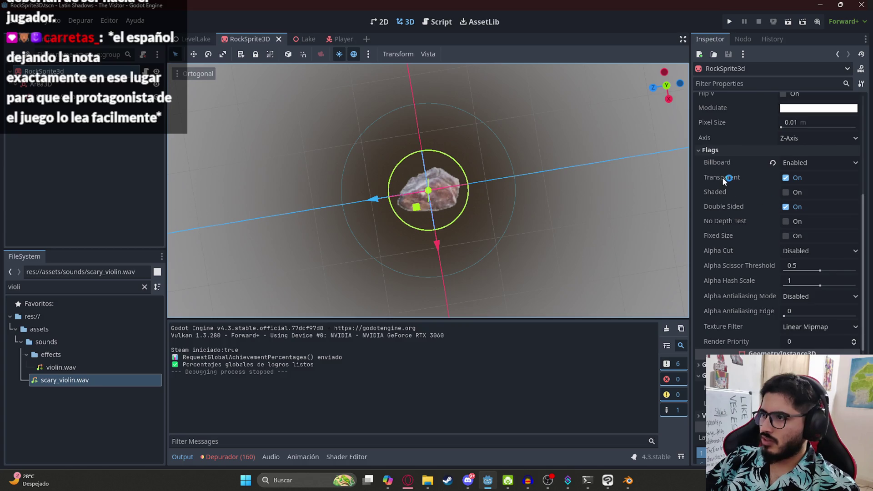
pyautogui.moveTo(723, 178)
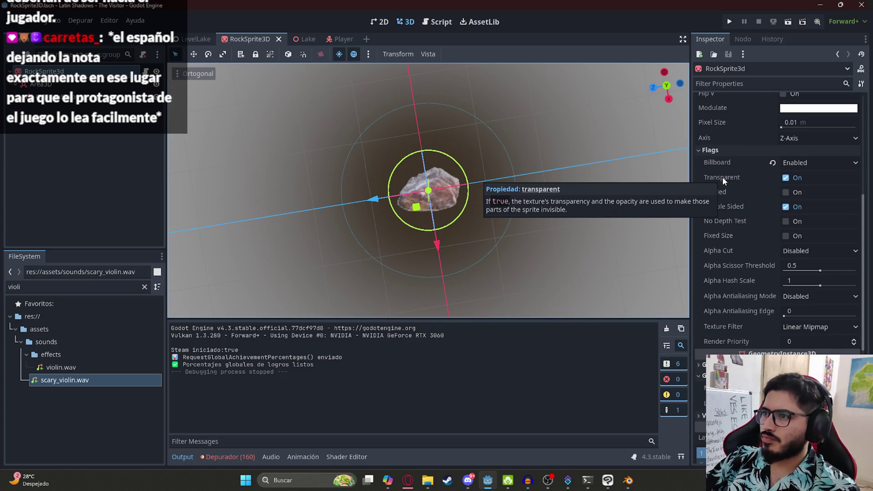
pyautogui.moveTo(726, 195)
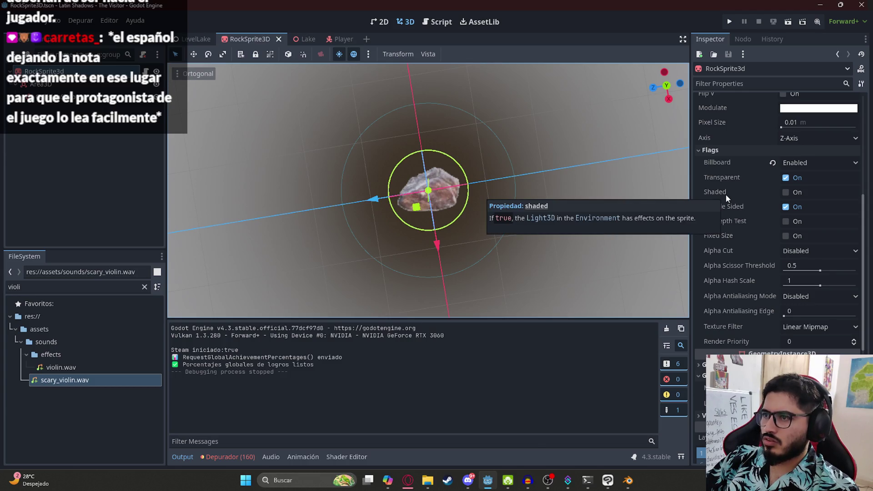
pyautogui.click(786, 192)
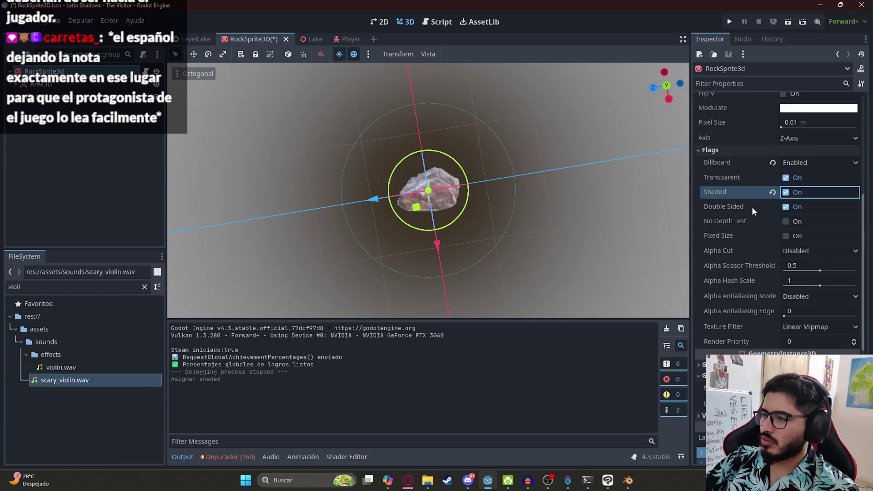
pyautogui.moveTo(725, 205)
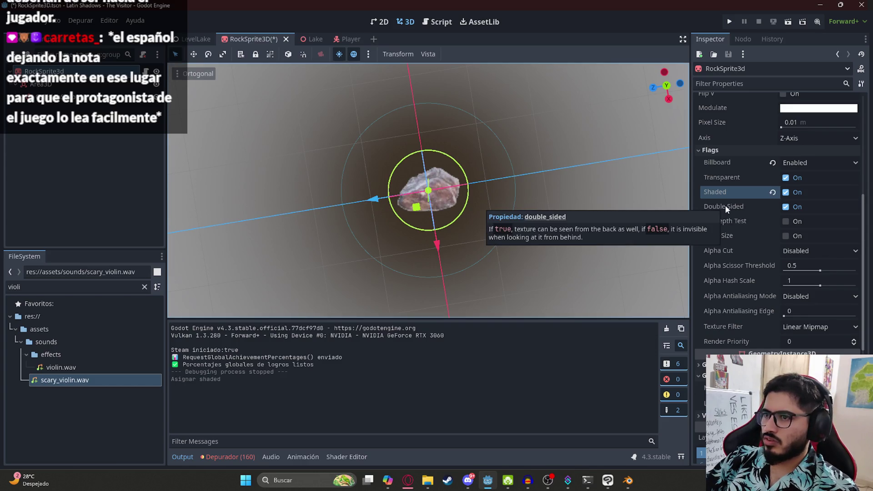
pyautogui.click(786, 208)
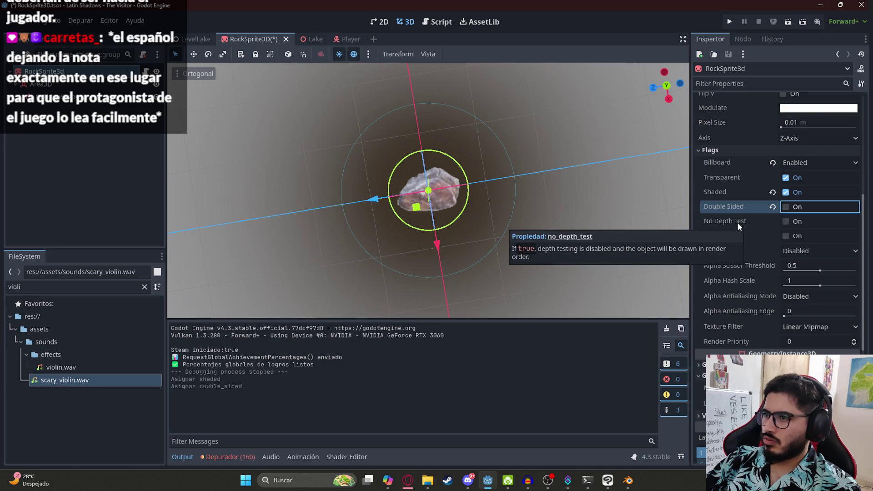
pyautogui.click(785, 221)
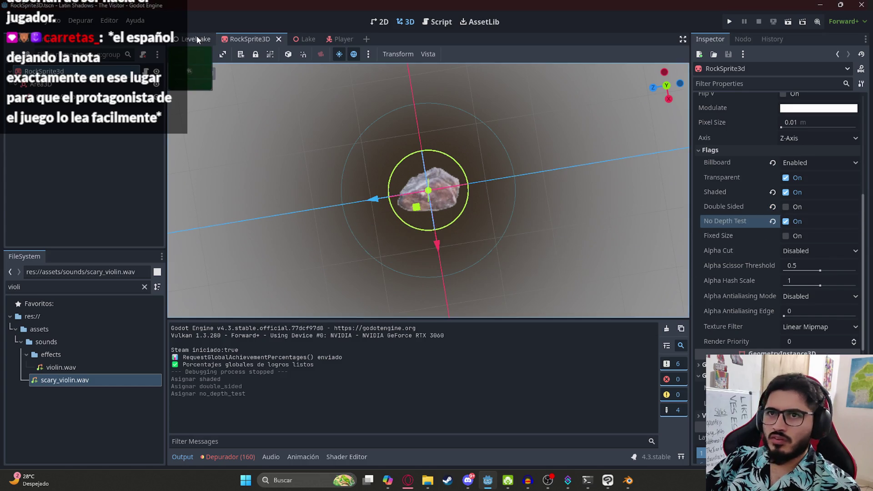
# Save the rock sprite scene and launch the game with F5
pyautogui.click(196, 38)
pyautogui.rightClick(198, 38)
pyautogui.click(233, 113)
pyautogui.press('F5')
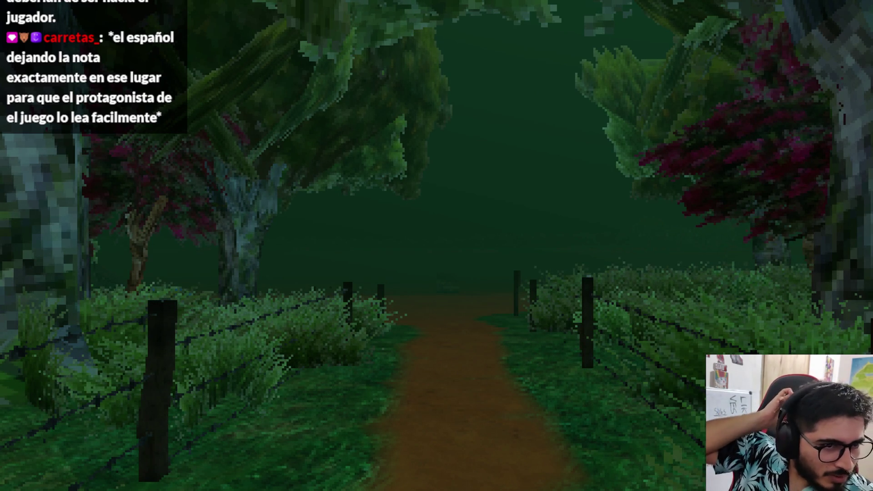
# Walk down the dirt path to the lakeshore until a rock is thrown, then quit to the editor
pyautogui.press('w')
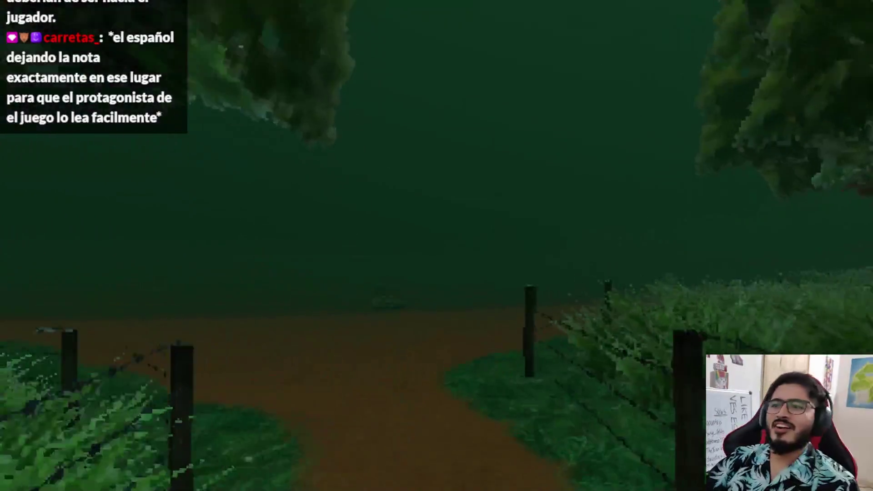
pyautogui.press('w')
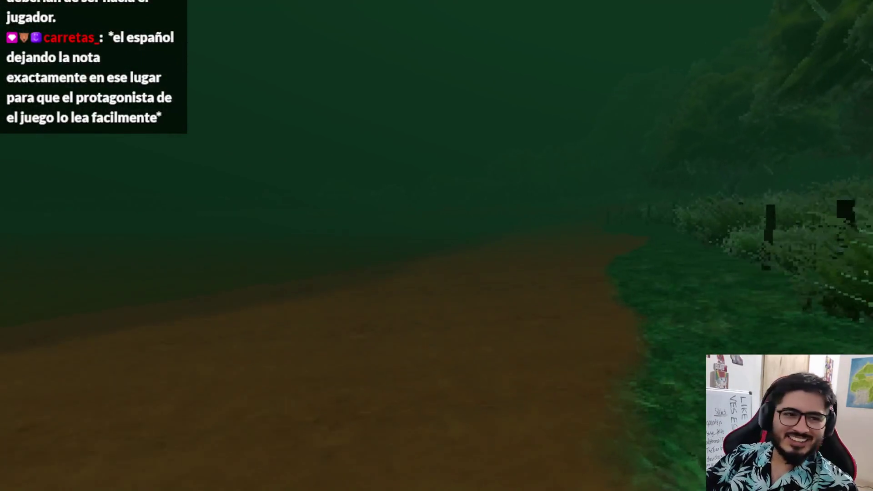
pyautogui.press('w')
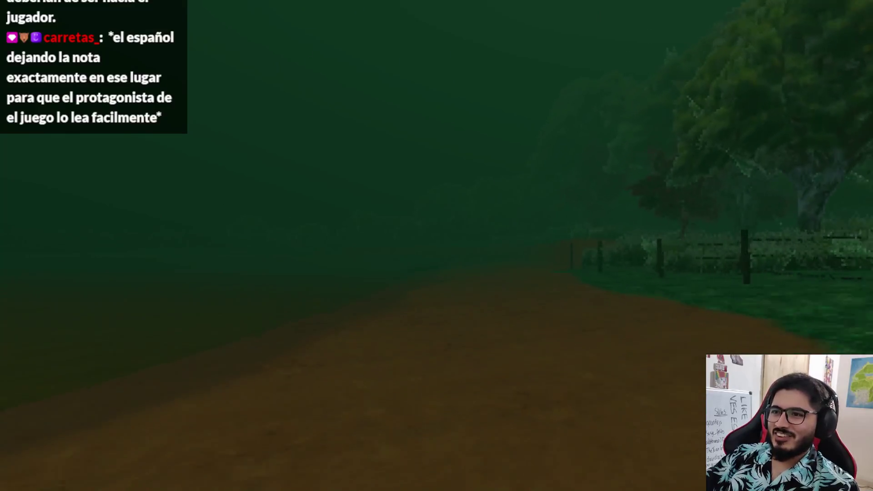
pyautogui.press('w')
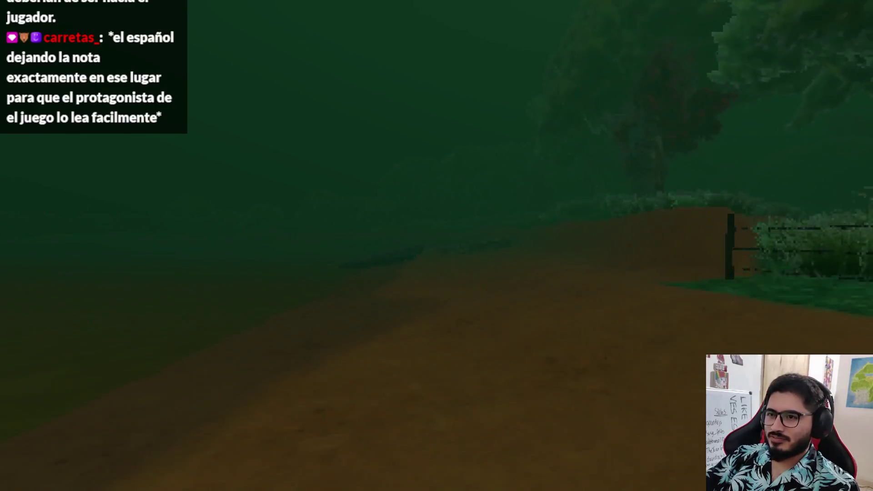
pyautogui.press('w')
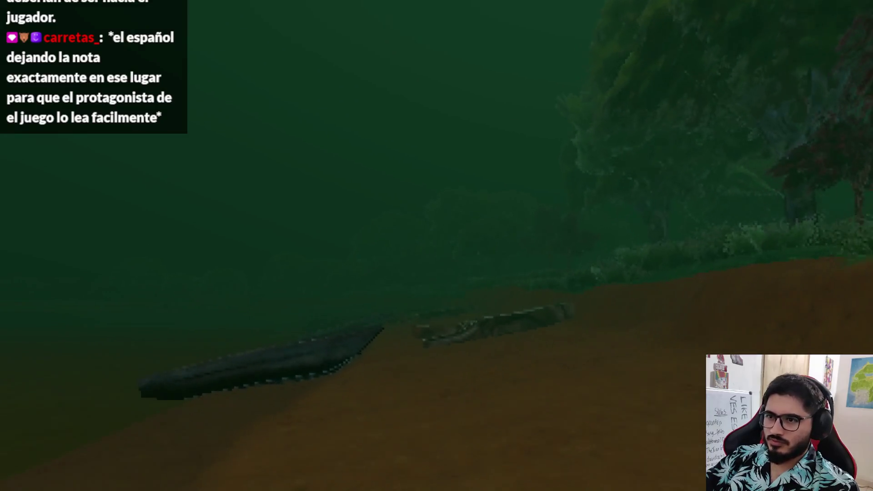
pyautogui.press('w')
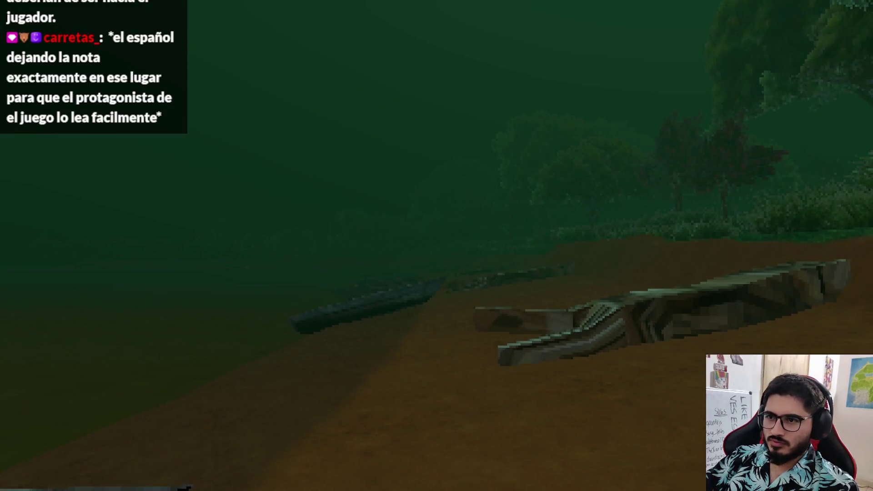
pyautogui.press('w')
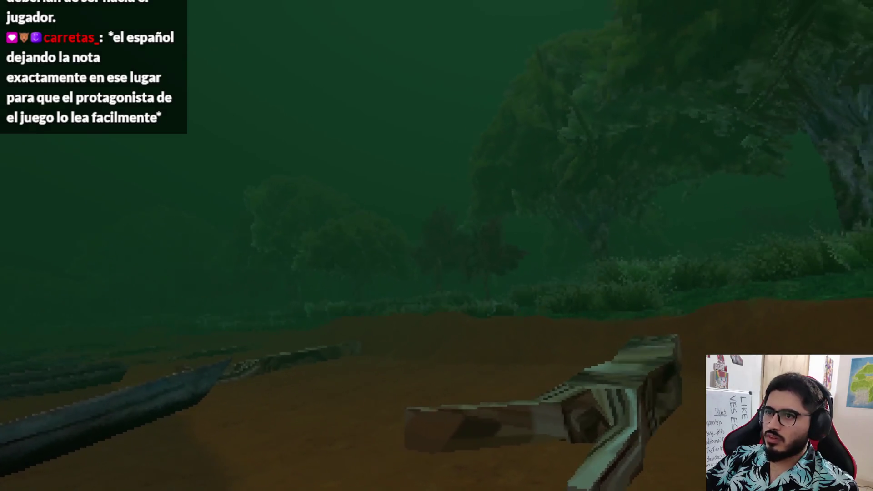
pyautogui.press('w')
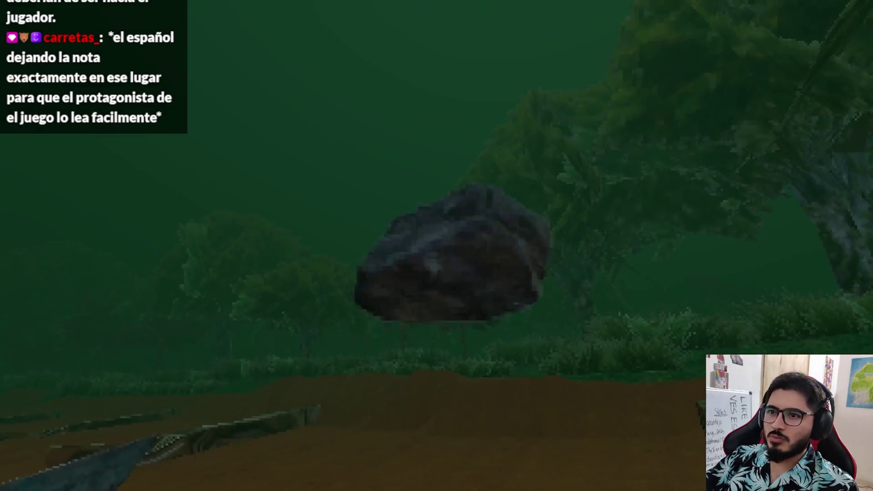
pyautogui.press('w')
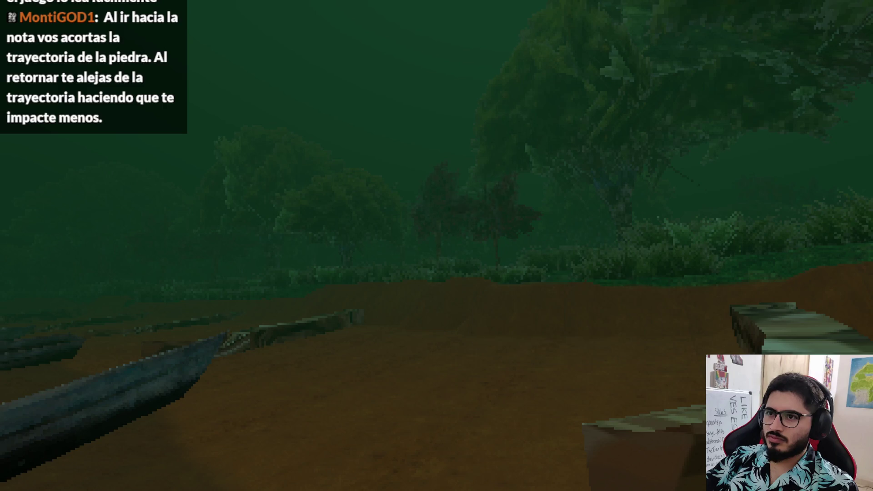
pyautogui.press('Escape')
pyautogui.click(436, 354)
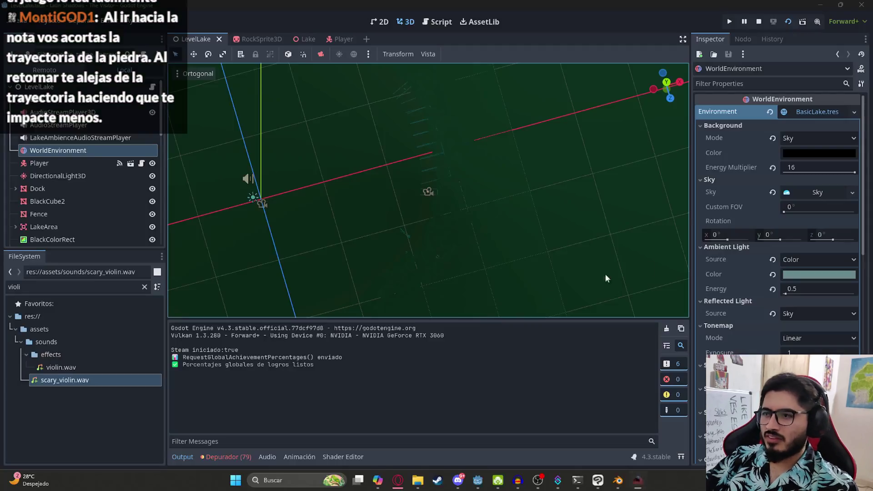
# Turn off Shaded on the RockSprite3D and save its scene
pyautogui.click(249, 43)
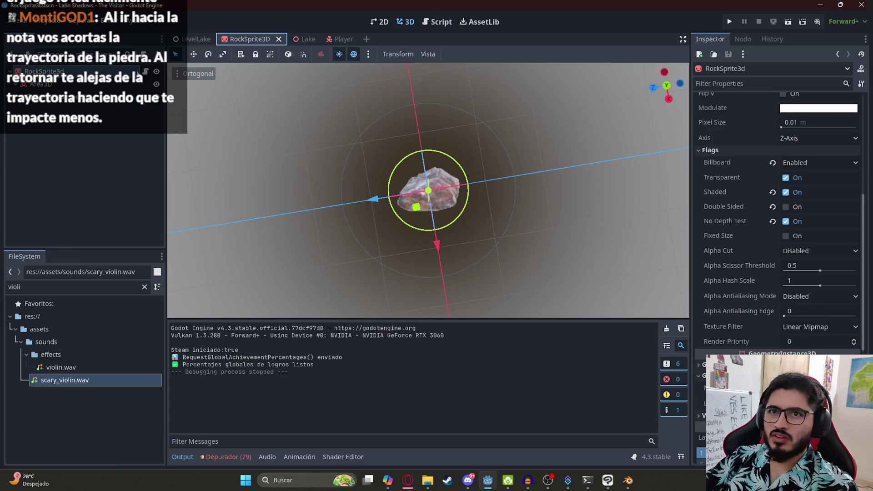
pyautogui.click(785, 193)
pyautogui.hotkey('ctrl', 's')
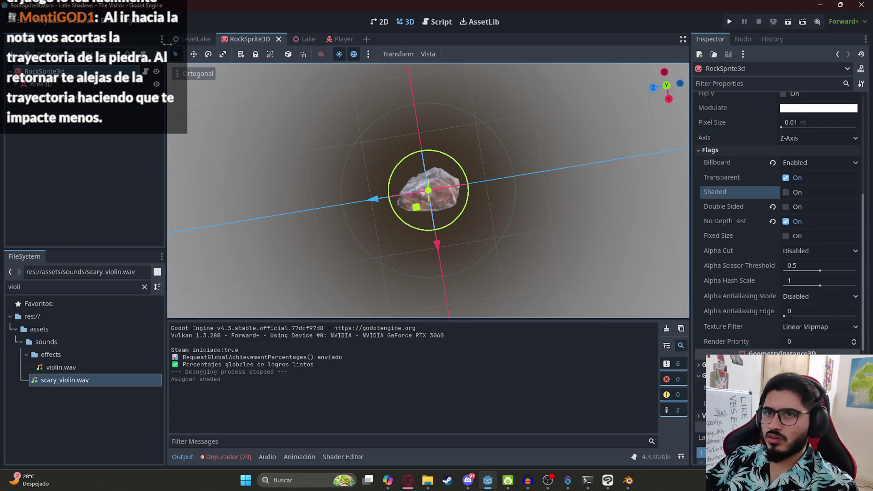
# Play the LevelLake scene from its tab menu
pyautogui.click(181, 41)
pyautogui.rightClick(181, 42)
pyautogui.click(256, 120)
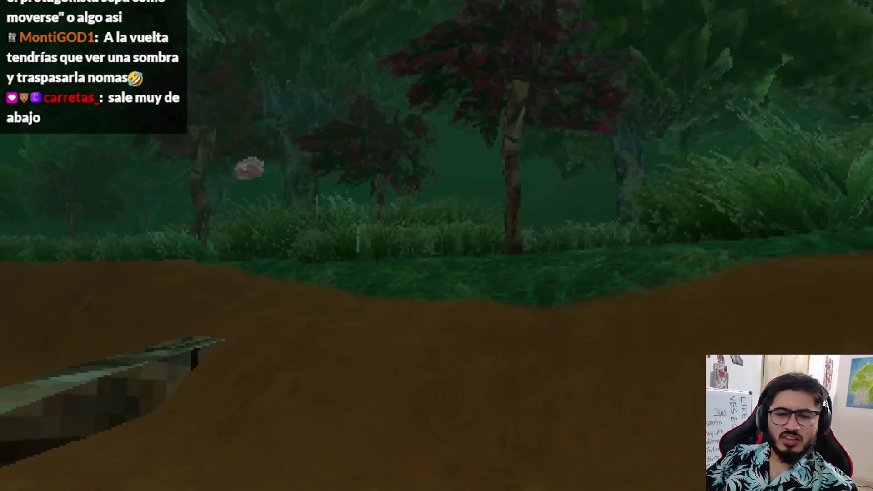
# Quit the unshaded-rock playtest via the pause menu back to the editor
pyautogui.press('Escape')
pyautogui.click(361, 359)
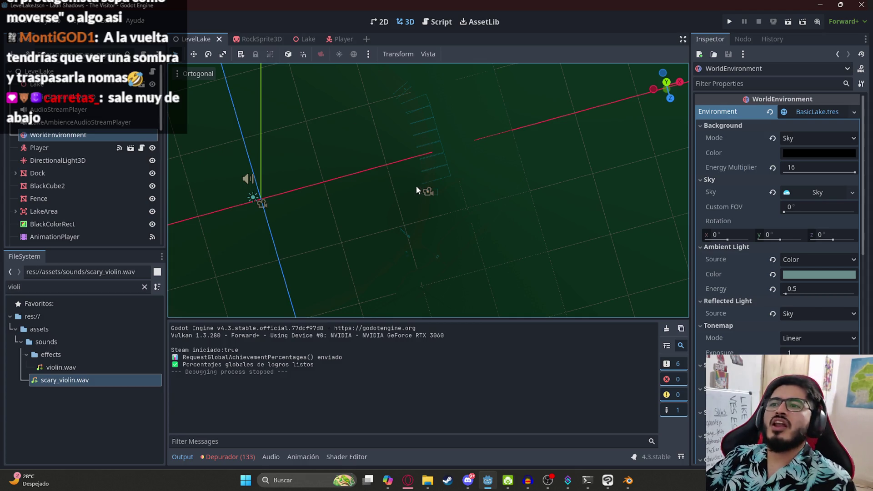
pyautogui.moveTo(417, 187); pyautogui.dragTo(420, 88)
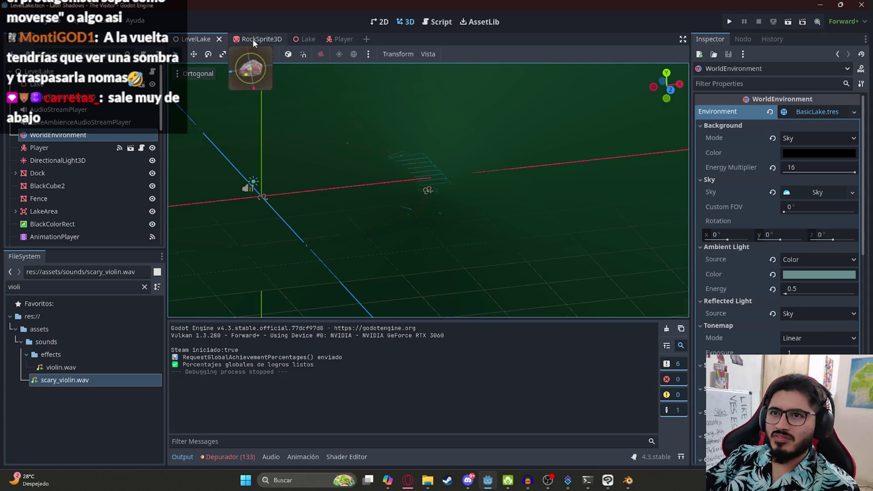
pyautogui.click(252, 39)
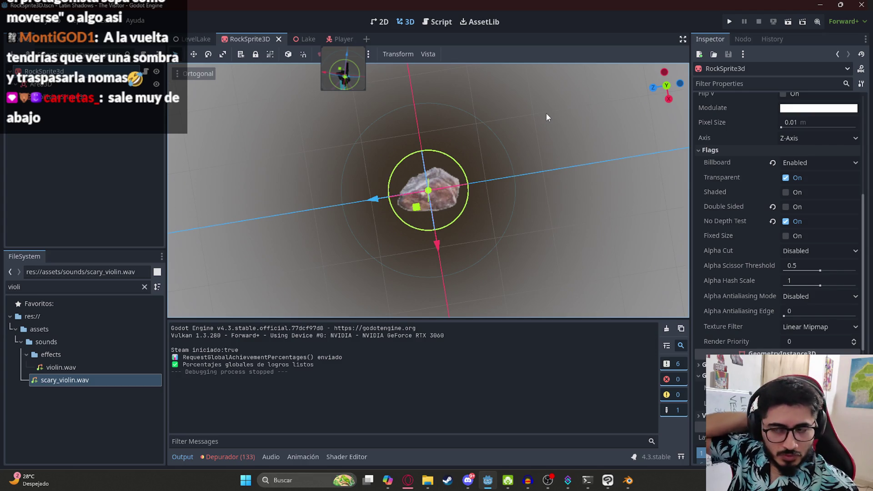
pyautogui.moveTo(547, 113)
pyautogui.mouseDown()
pyautogui.moveTo(460, 133)
pyautogui.moveTo(462, 15)
pyautogui.mouseUp()
pyautogui.moveTo(301, 278)
pyautogui.mouseDown()
pyautogui.moveTo(368, 217)
pyautogui.moveTo(365, 146)
pyautogui.mouseUp()
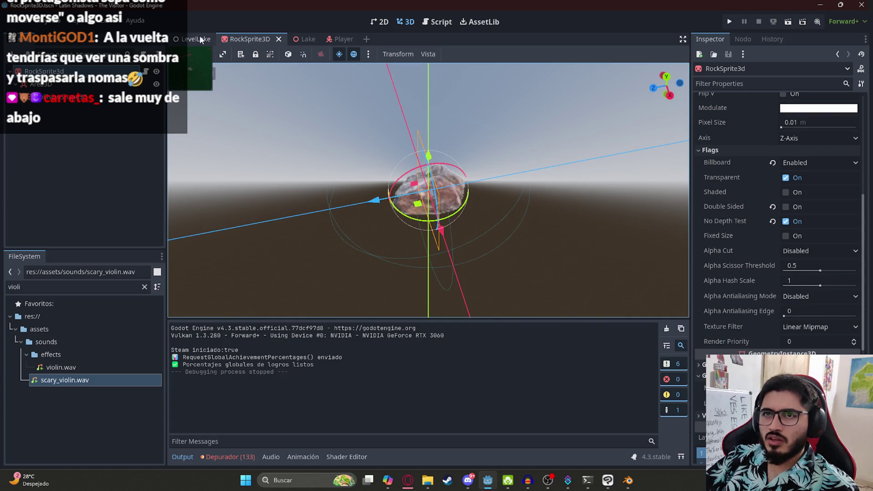
pyautogui.click(200, 40)
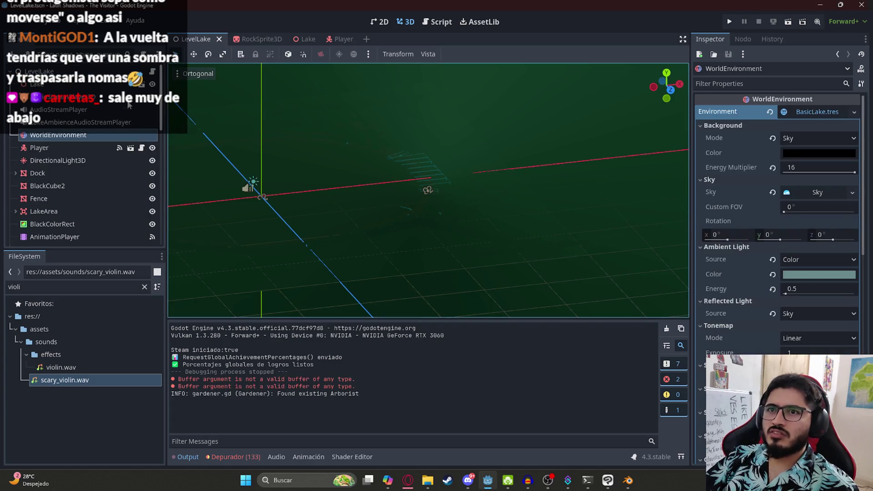
# Clear the WorldEnvironment's environment and multi-select the rock-throw Marker3D nodes in the Scene tree
pyautogui.click(770, 113)
pyautogui.scroll(-10, 64, 212)
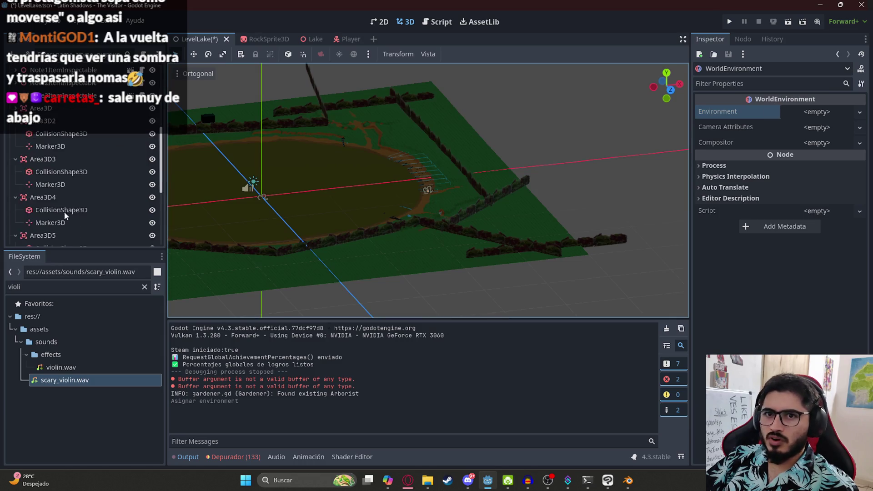
pyautogui.click(42, 184)
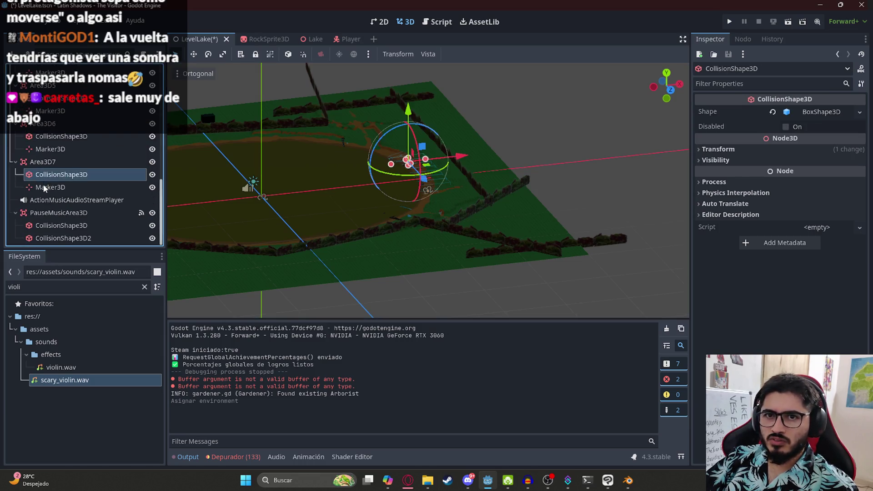
pyautogui.keyDown('ctrl'); pyautogui.click(52, 153); pyautogui.keyUp('ctrl')
pyautogui.scroll(2, 53, 157)
pyautogui.keyDown('ctrl'); pyautogui.click(56, 133); pyautogui.keyUp('ctrl')
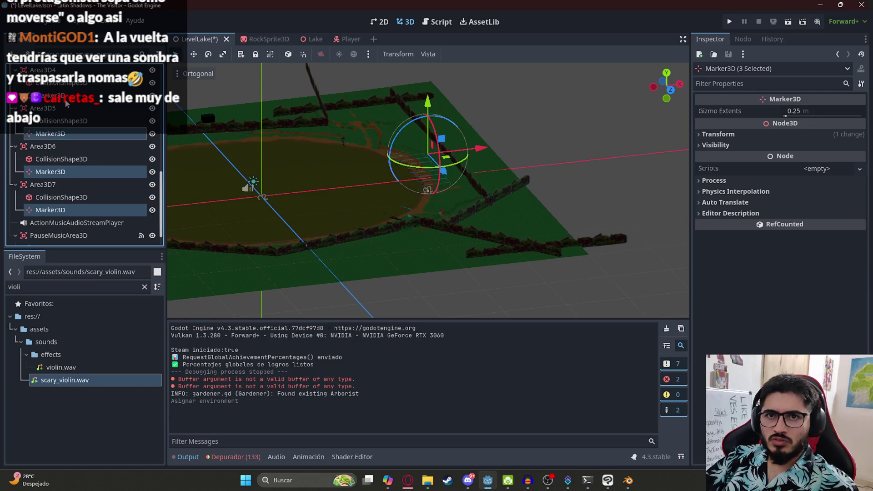
pyautogui.keyDown('ctrl'); pyautogui.click(66, 96); pyautogui.keyUp('ctrl')
pyautogui.scroll(3, 86, 160)
pyautogui.scroll(2, 65, 131)
pyautogui.keyDown('ctrl'); pyautogui.click(60, 122); pyautogui.keyUp('ctrl')
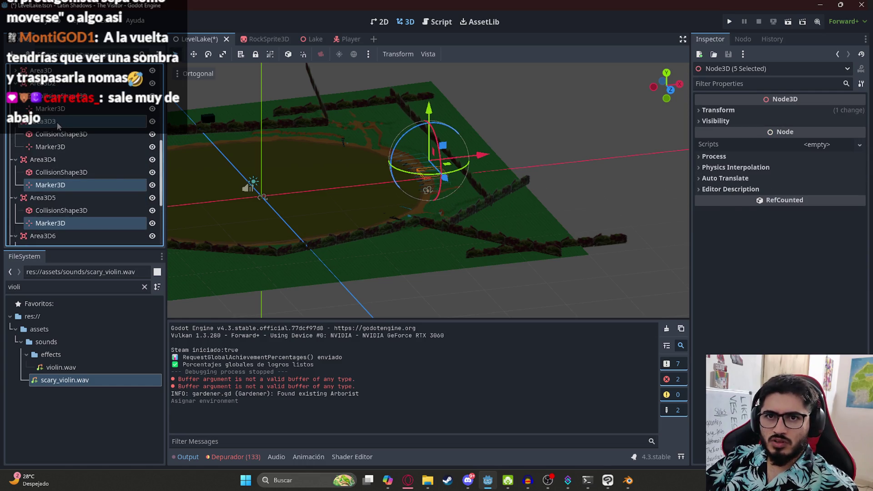
pyautogui.keyDown('ctrl'); pyautogui.click(57, 122); pyautogui.keyUp('ctrl')
pyautogui.keyDown('ctrl'); pyautogui.click(58, 147); pyautogui.keyUp('ctrl')
pyautogui.keyDown('ctrl'); pyautogui.click(61, 109); pyautogui.keyUp('ctrl')
# Frame the selected markers and undo an accidental marker move
pyautogui.press('f')
pyautogui.moveTo(421, 158)
pyautogui.mouseDown()
pyautogui.moveTo(503, 191)
pyautogui.moveTo(487, 203)
pyautogui.moveTo(258, 178)
pyautogui.moveTo(274, 125)
pyautogui.moveTo(474, 171)
pyautogui.moveTo(409, 212)
pyautogui.moveTo(362, 210)
pyautogui.moveTo(512, 193)
pyautogui.moveTo(489, 246)
pyautogui.moveTo(598, 318)
pyautogui.moveTo(410, 220)
pyautogui.moveTo(409, 231)
pyautogui.mouseUp()
pyautogui.scroll(-5, 258, 178)
pyautogui.hotkey('ctrl', 'z')
pyautogui.moveTo(584, 184)
pyautogui.mouseDown()
pyautogui.moveTo(386, 179)
pyautogui.moveTo(468, 157)
pyautogui.moveTo(557, 184)
pyautogui.moveTo(469, 147)
pyautogui.moveTo(396, 143)
pyautogui.moveTo(462, 148)
pyautogui.moveTo(457, 289)
pyautogui.moveTo(144, 187)
pyautogui.mouseUp()
pyautogui.scroll(2, 468, 157)
pyautogui.scroll(-5, 396, 142)
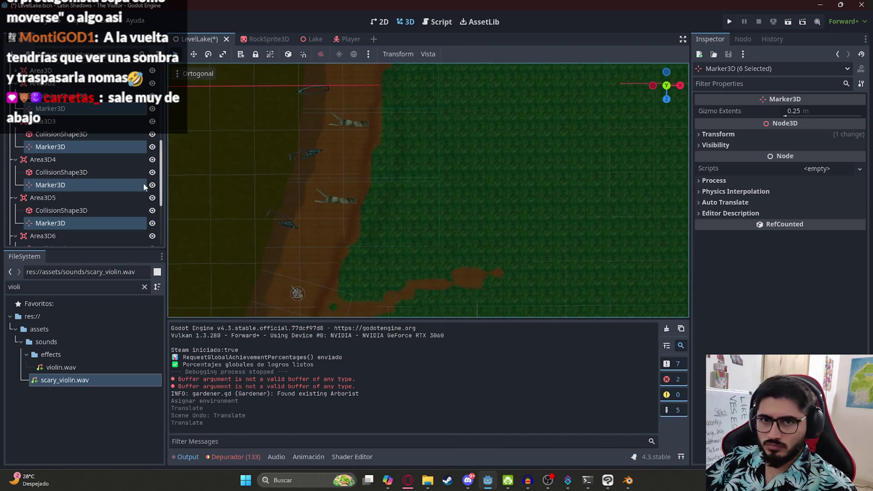
pyautogui.scroll(3, 84, 171)
# Raise Area3D's Marker3D slightly and lower another marker closer to the ground
pyautogui.click(51, 198)
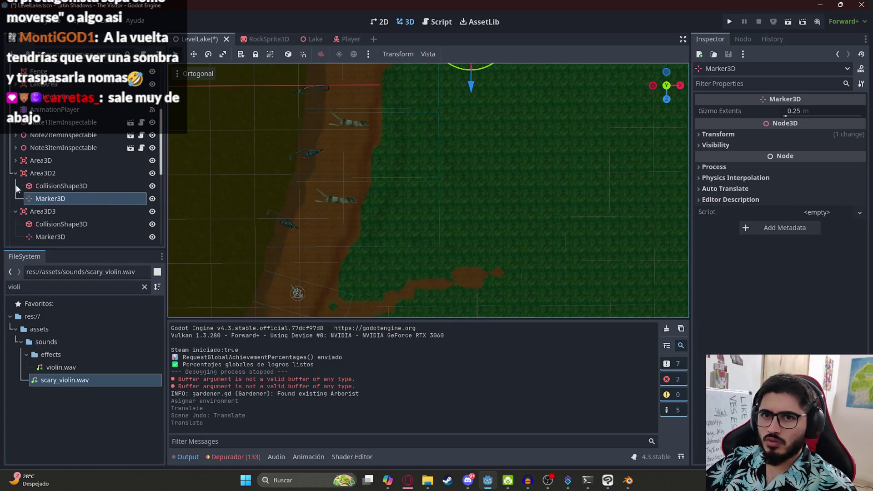
pyautogui.click(16, 162)
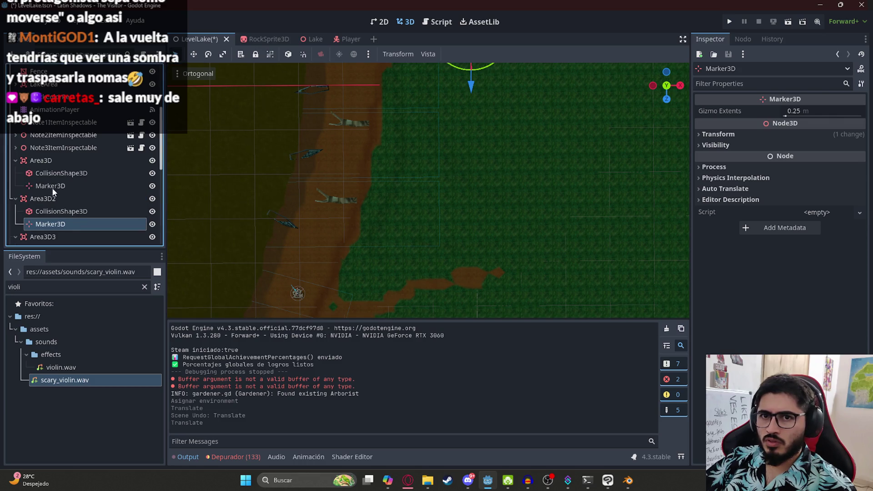
pyautogui.doubleClick(50, 185)
pyautogui.moveTo(455, 103); pyautogui.dragTo(457, 91)
pyautogui.scroll(5, 452, 171)
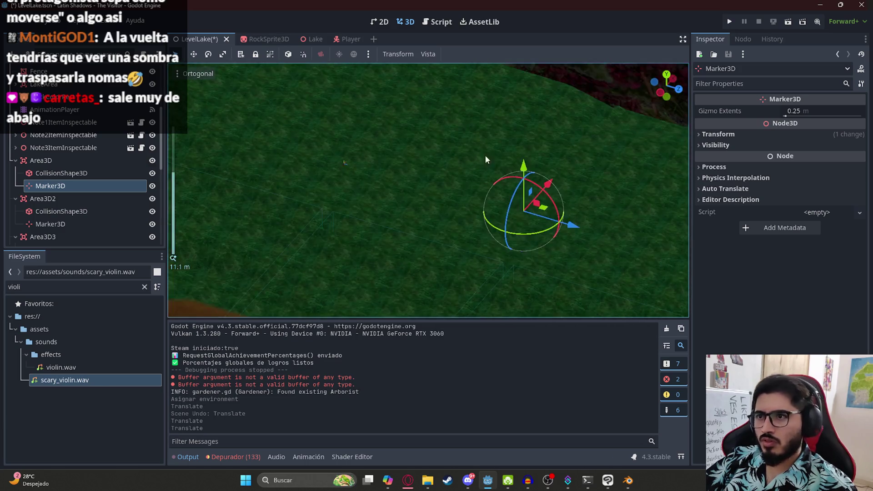
pyautogui.click(468, 157)
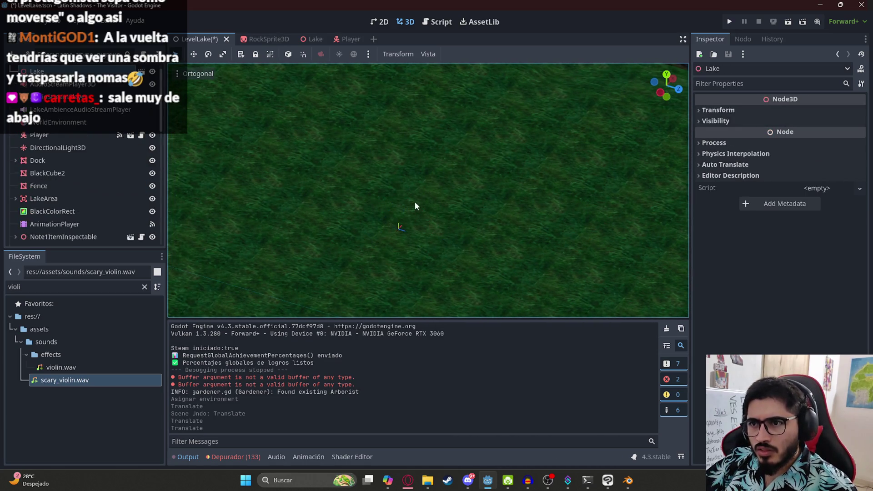
pyautogui.scroll(-10, 507, 247)
pyautogui.scroll(7, 499, 82)
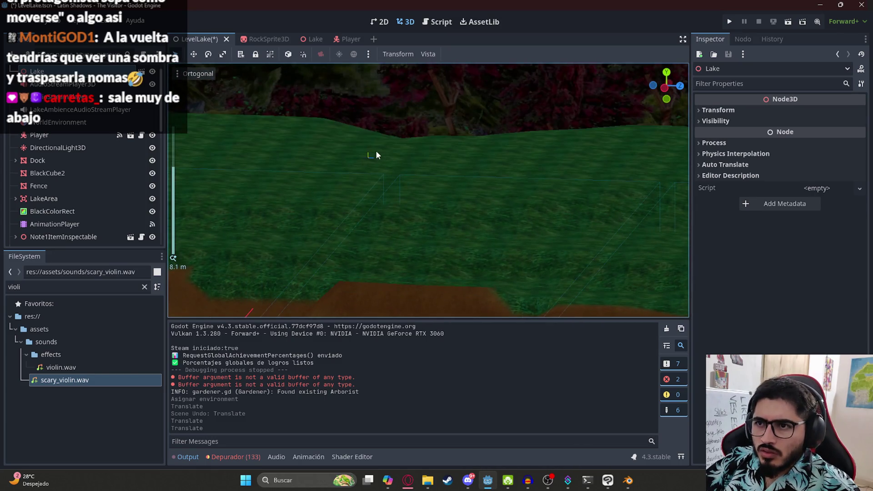
pyautogui.click(369, 153)
pyautogui.moveTo(376, 96); pyautogui.dragTo(369, 115)
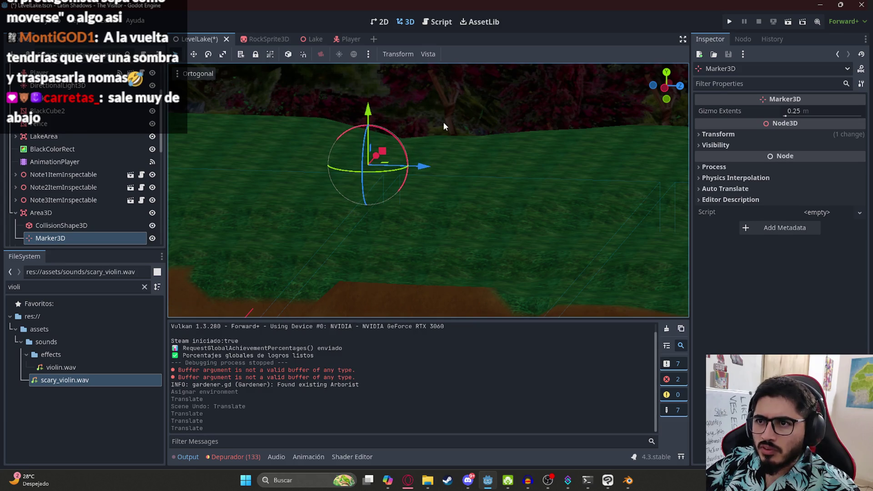
pyautogui.click(442, 159)
# Select the Area3D and Area3D2 markers and check their placement against the terrain
pyautogui.scroll(5, 449, 150)
pyautogui.scroll(5, 419, 159)
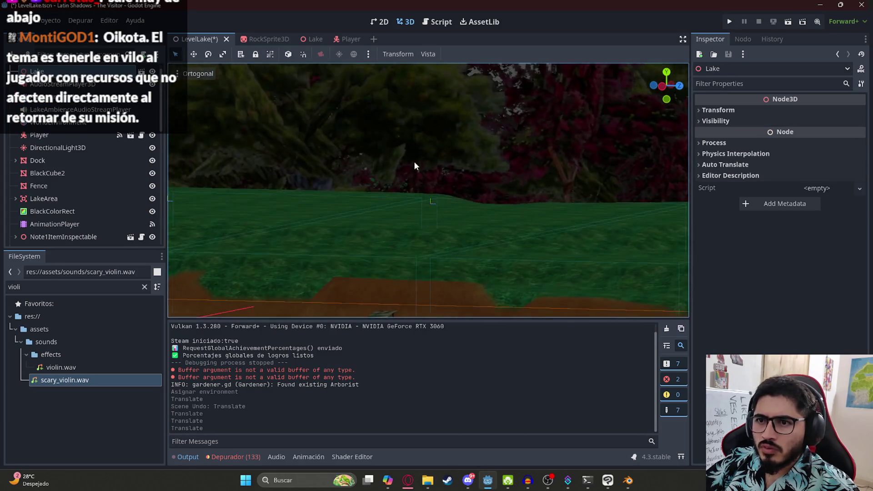
pyautogui.scroll(-5, 465, 188)
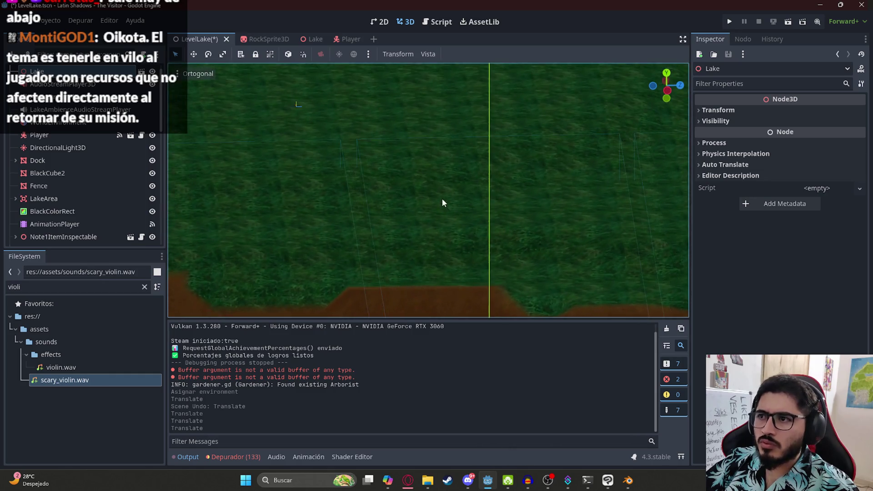
pyautogui.scroll(1, 115, 165)
pyautogui.moveTo(402, 182)
pyautogui.mouseDown()
pyautogui.moveTo(395, 108)
pyautogui.moveTo(389, 148)
pyautogui.moveTo(382, 110)
pyautogui.moveTo(359, 220)
pyautogui.moveTo(455, 186)
pyautogui.mouseUp()
pyautogui.scroll(-2, 504, 178)
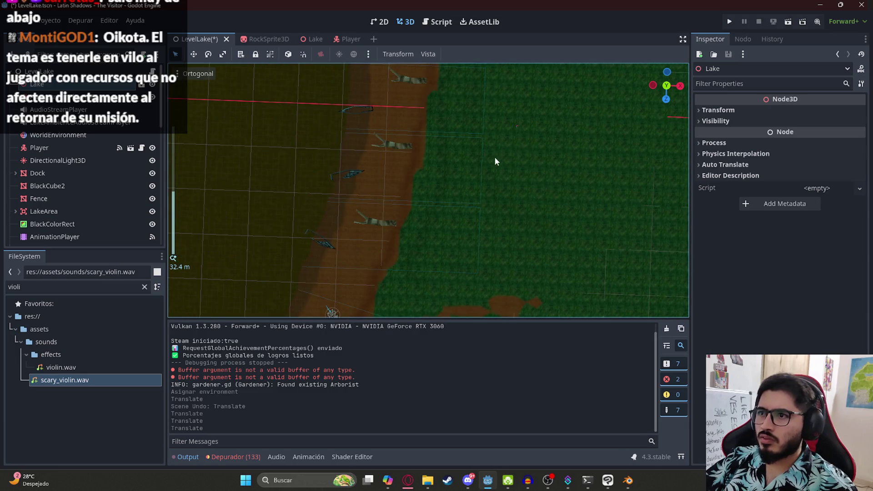
pyautogui.scroll(-5, 54, 141)
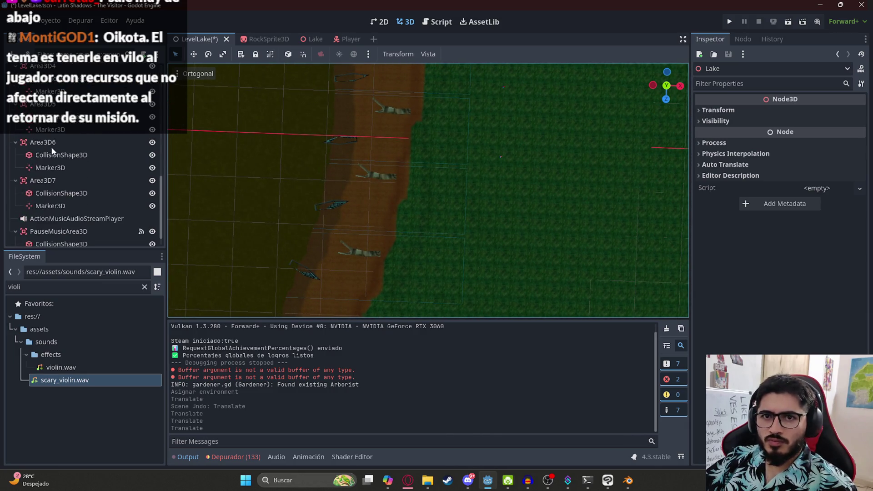
pyautogui.scroll(3, 59, 152)
pyautogui.click(45, 178)
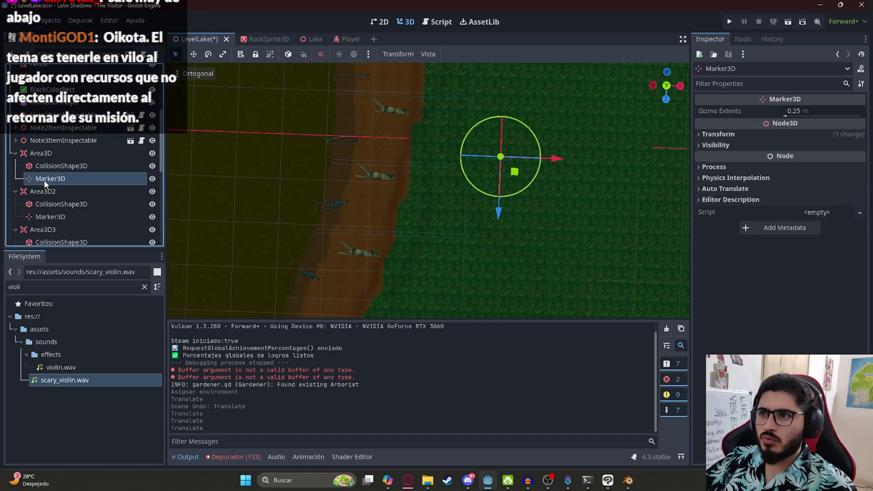
pyautogui.click(51, 216)
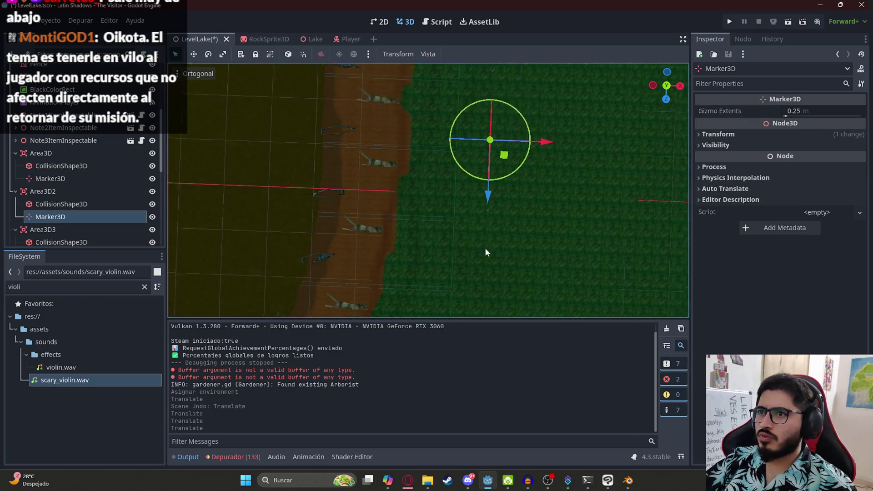
pyautogui.moveTo(471, 279)
pyautogui.mouseDown()
pyautogui.moveTo(466, 134)
pyautogui.moveTo(513, 247)
pyautogui.mouseUp()
# Assign BasicLake.tres to the WorldEnvironment and save the LevelLake scene
pyautogui.rightClick(183, 40)
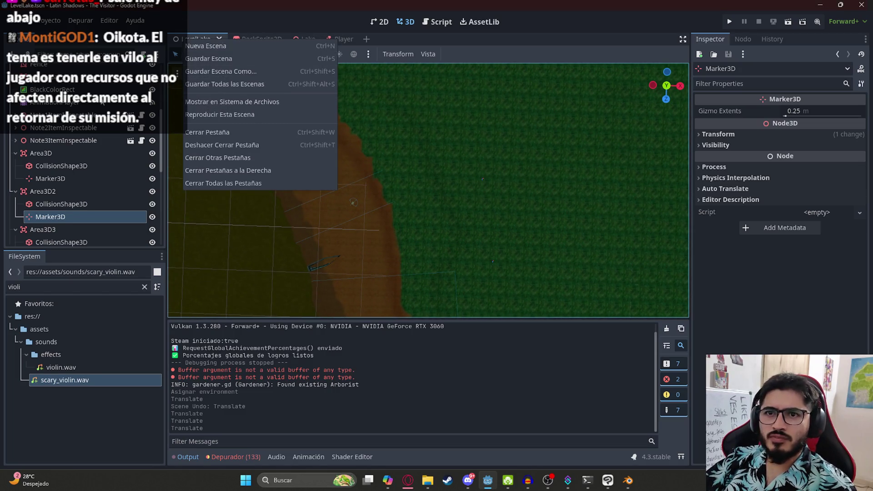
pyautogui.scroll(3, 63, 132)
pyautogui.click(52, 135)
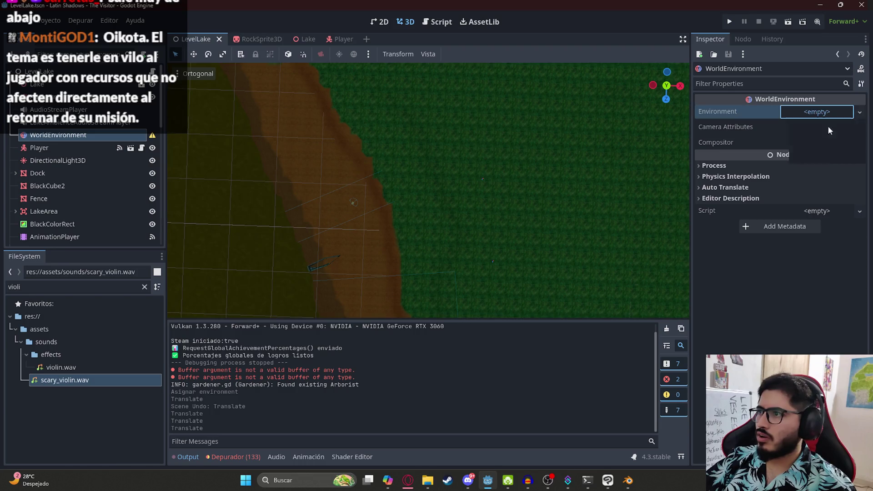
pyautogui.click(812, 144)
pyautogui.doubleClick(390, 236)
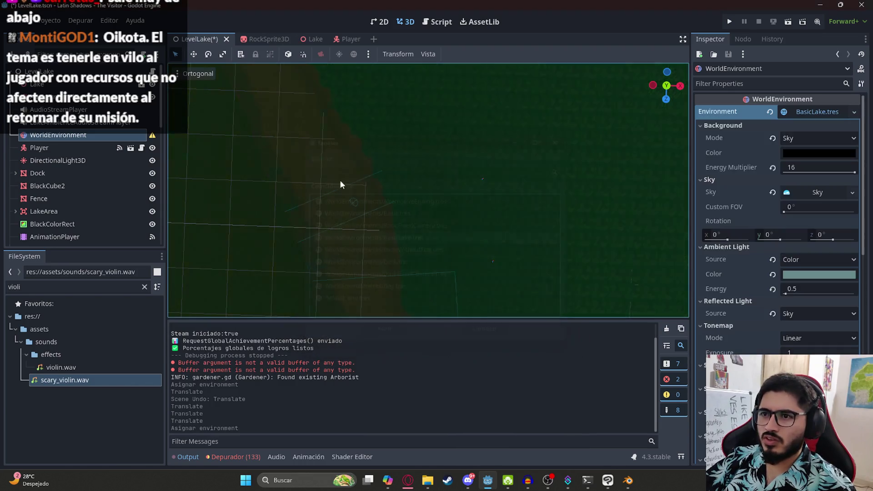
pyautogui.rightClick(203, 39)
pyautogui.click(248, 104)
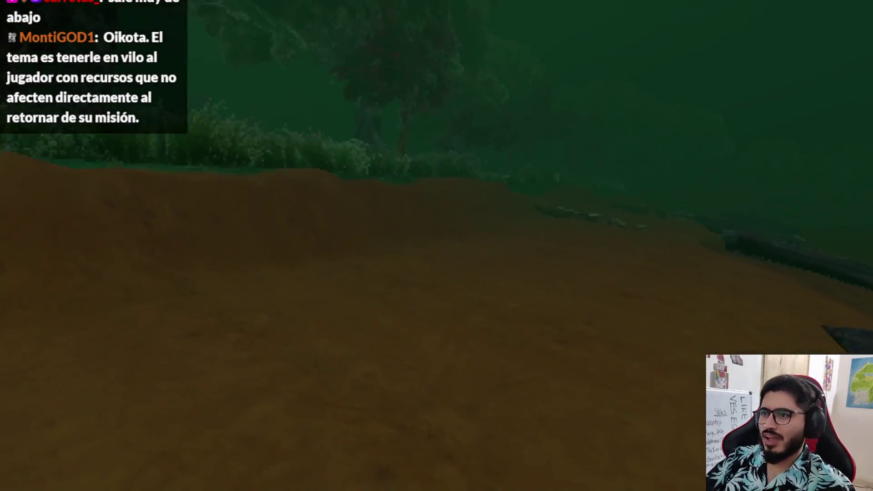
# Quit the playtest and stage all changes in the terminal with 'gd .'
pyautogui.press('Escape')
pyautogui.click(357, 353)
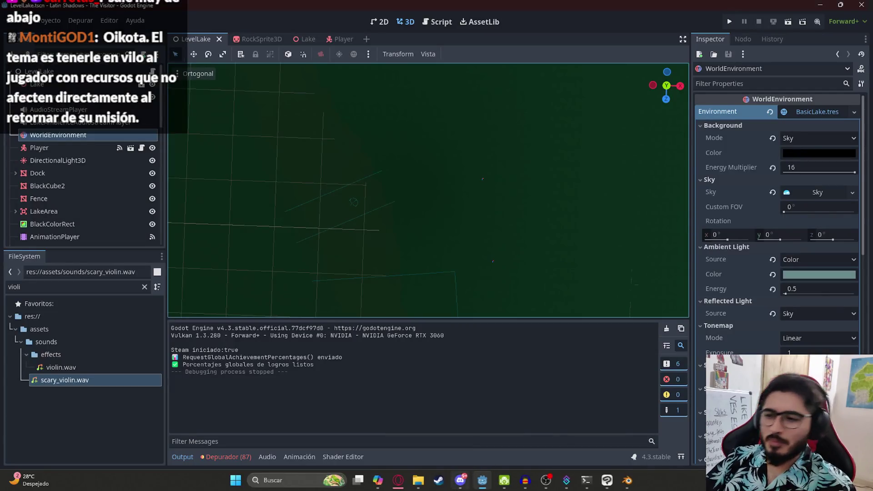
pyautogui.click(587, 478)
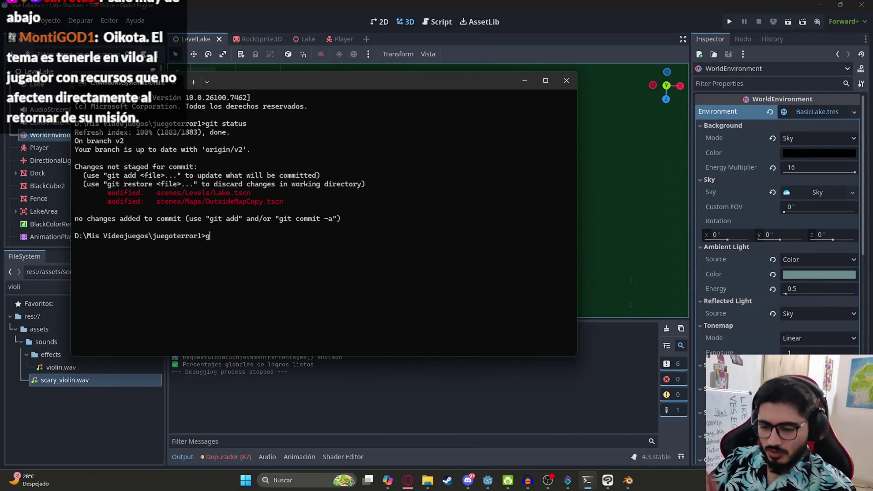
pyautogui.write('g')
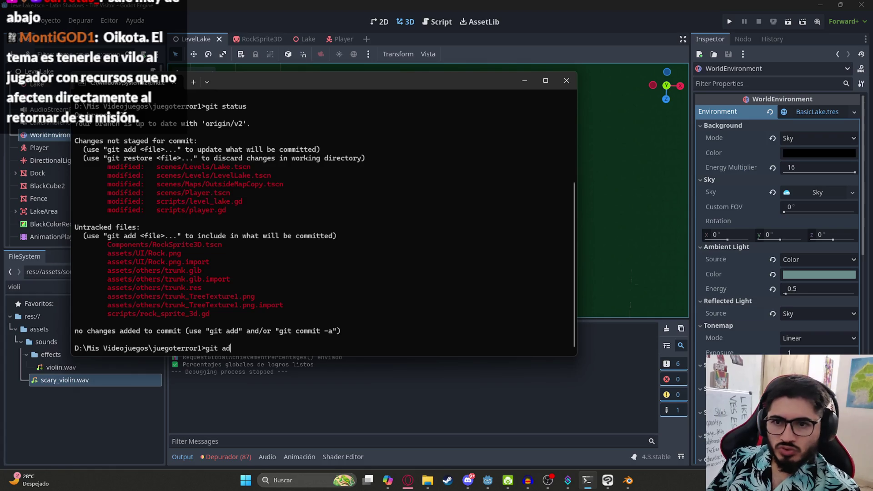
pyautogui.write('d .')
pyautogui.press('Return')
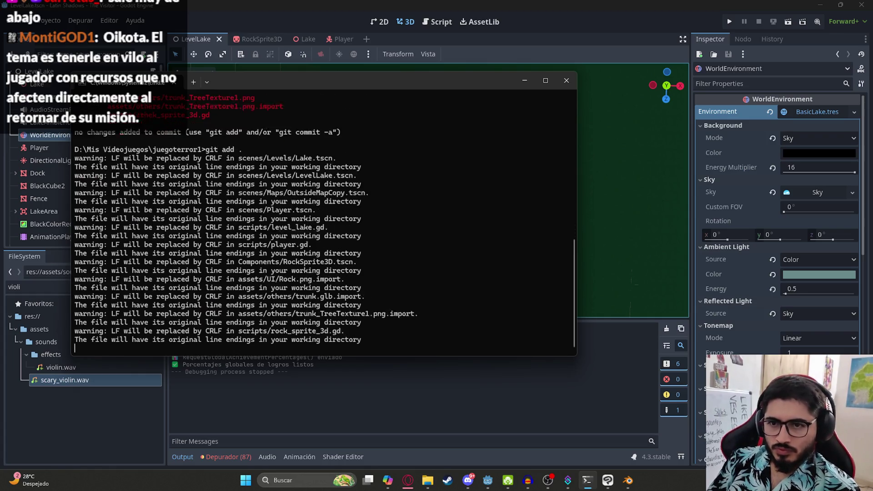
# Commit as 'feat: Mecanica de piedras lanzadas en nivel del lago en progreso', push, and clear the screen
pyautogui.write('git commit -m ""')
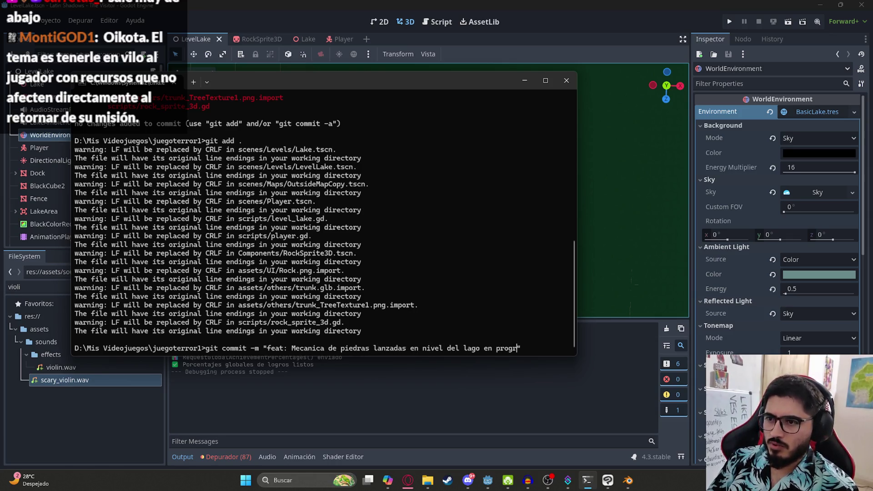
pyautogui.press('Return')
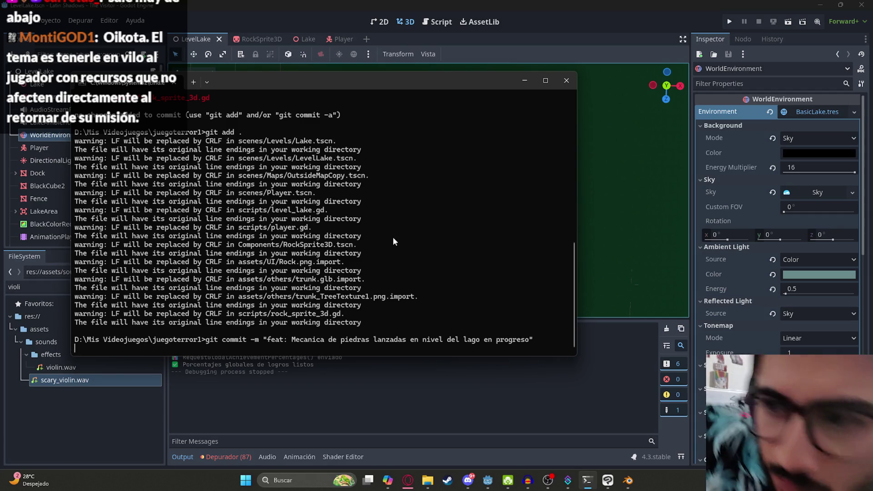
pyautogui.write('git push')
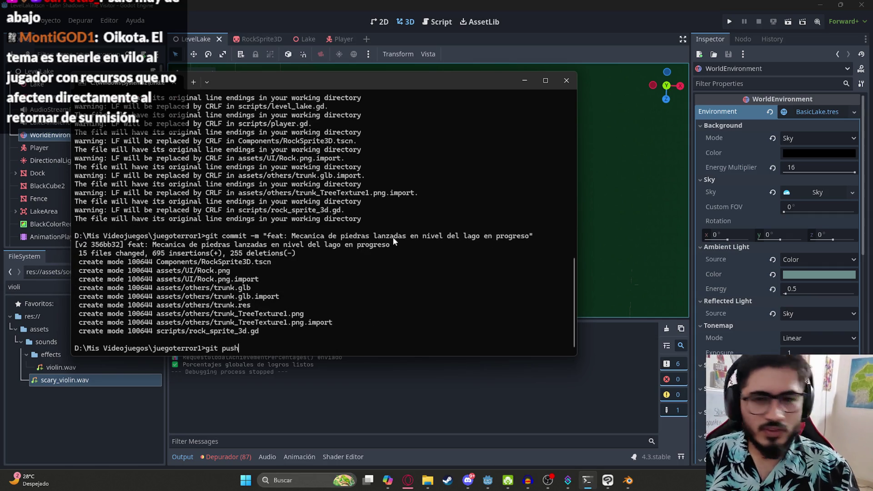
pyautogui.press('Return')
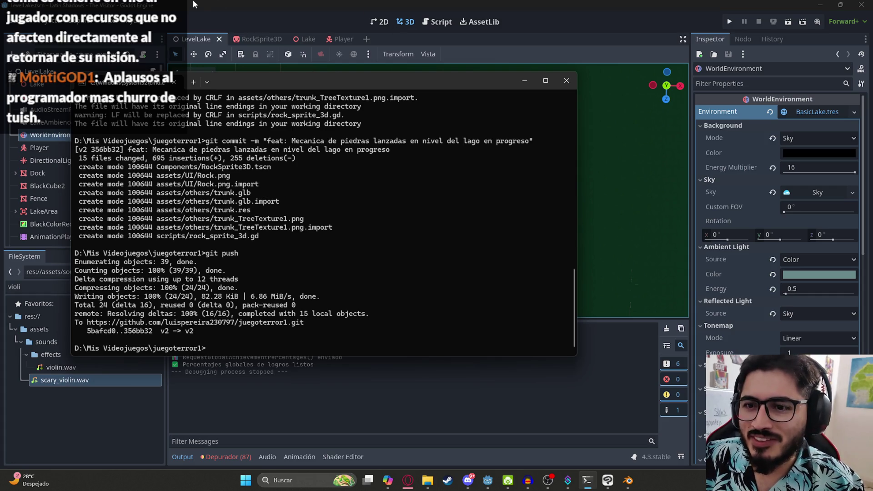
pyautogui.write('cls')
pyautogui.press('Return')
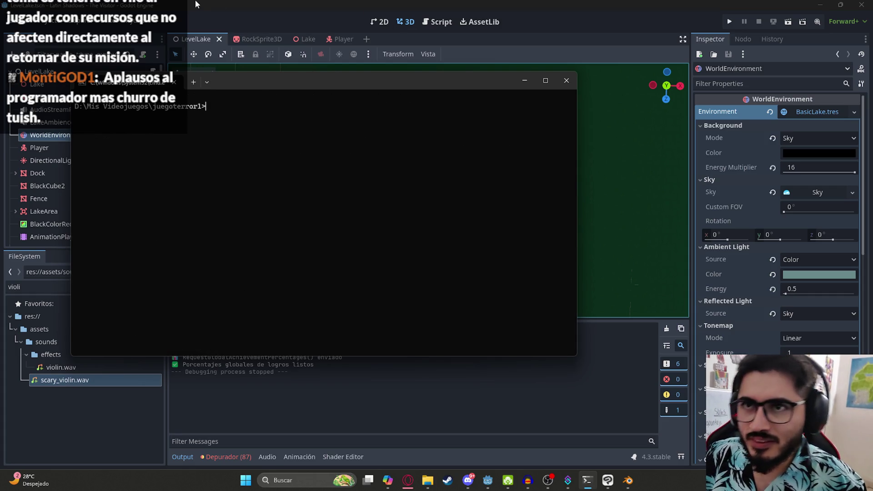
pyautogui.click(180, 4)
# Play only the LevelLake scene, briefly switch to the browser, then return and resume the game
pyautogui.rightClick(190, 43)
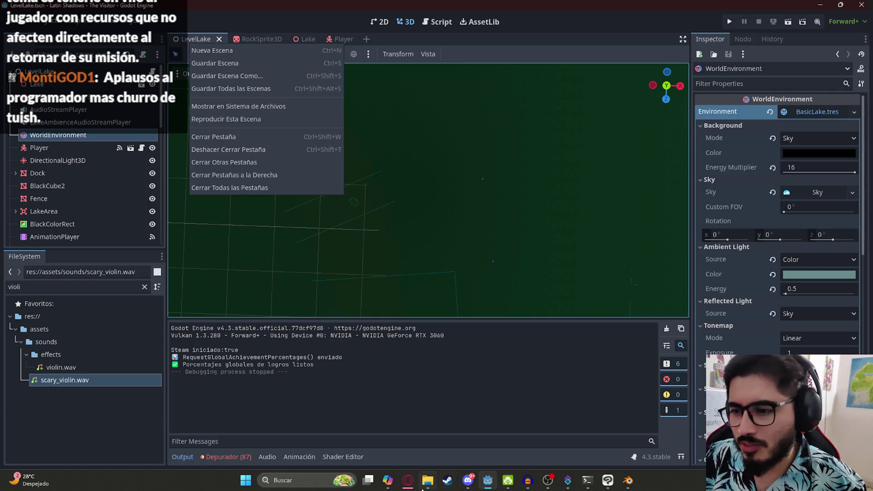
pyautogui.click(254, 119)
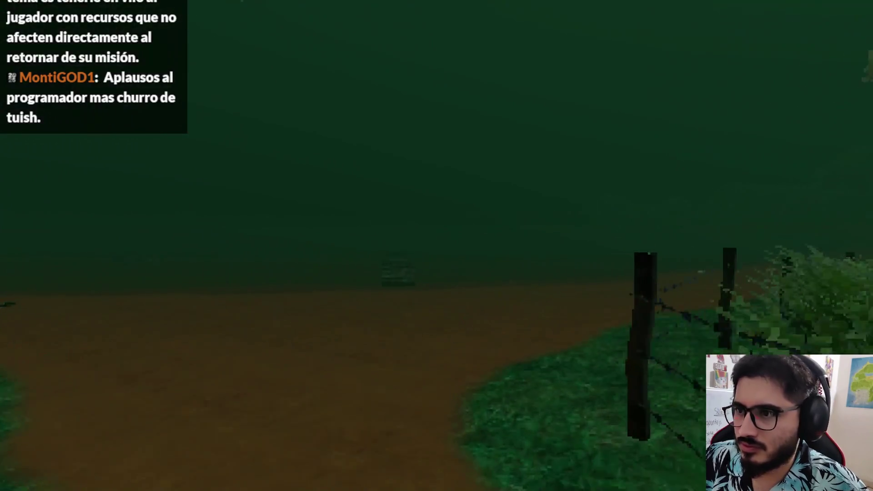
pyautogui.press('Escape')
pyautogui.press('super')
pyautogui.click(398, 480)
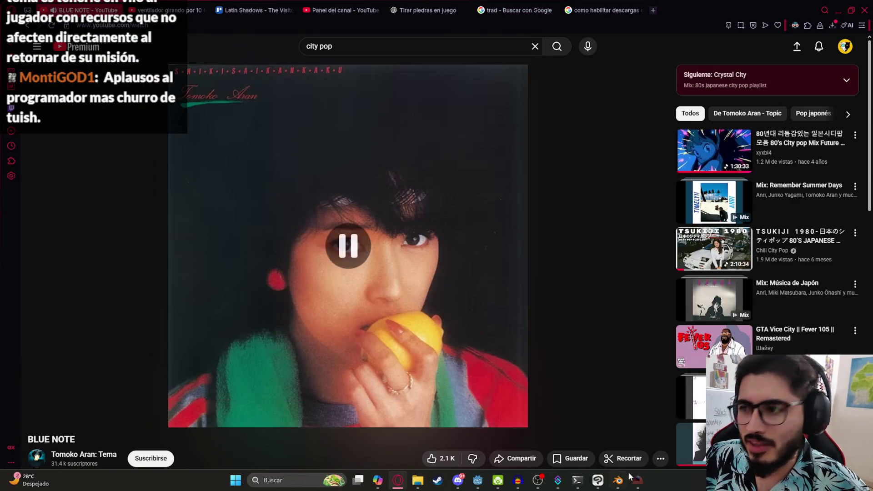
pyautogui.click(638, 480)
pyautogui.click(427, 144)
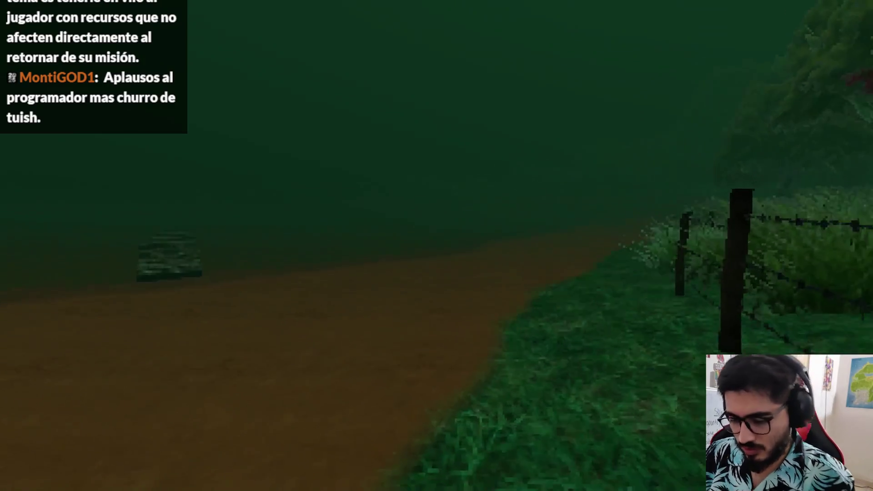
# Walk the dirt path along the fence and through the fog to the logs on the shore
pyautogui.press('w')
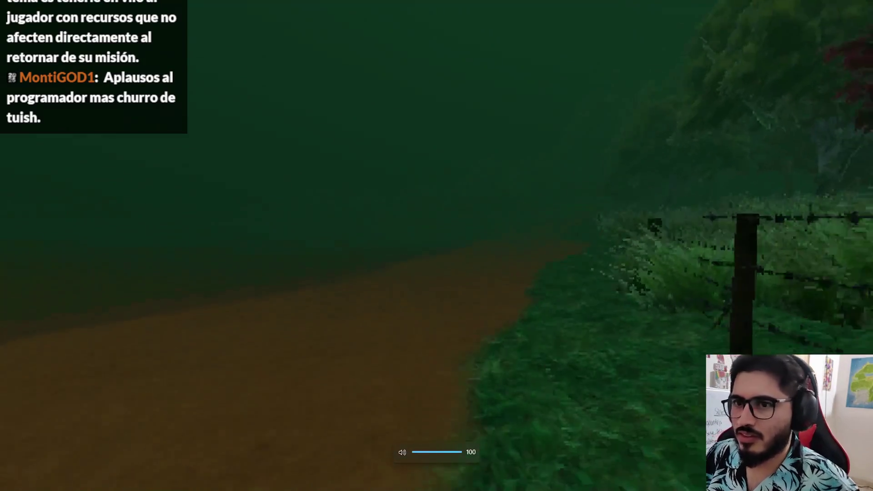
pyautogui.press('w')
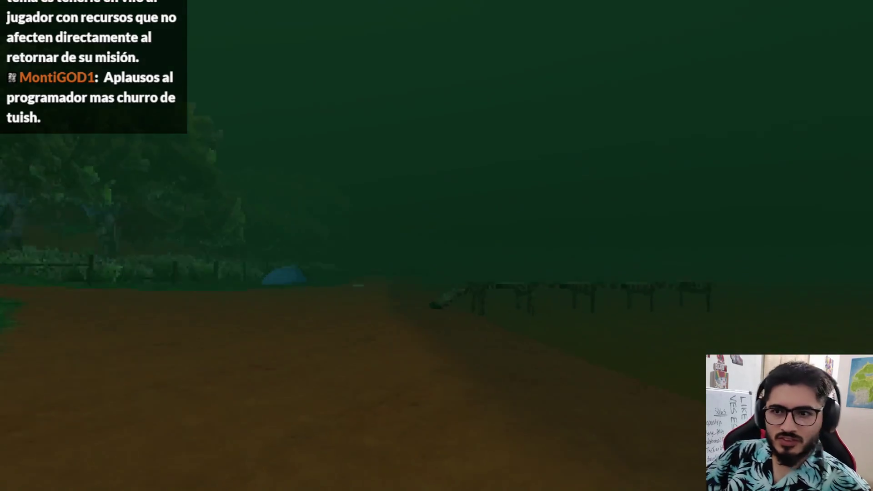
pyautogui.press('w')
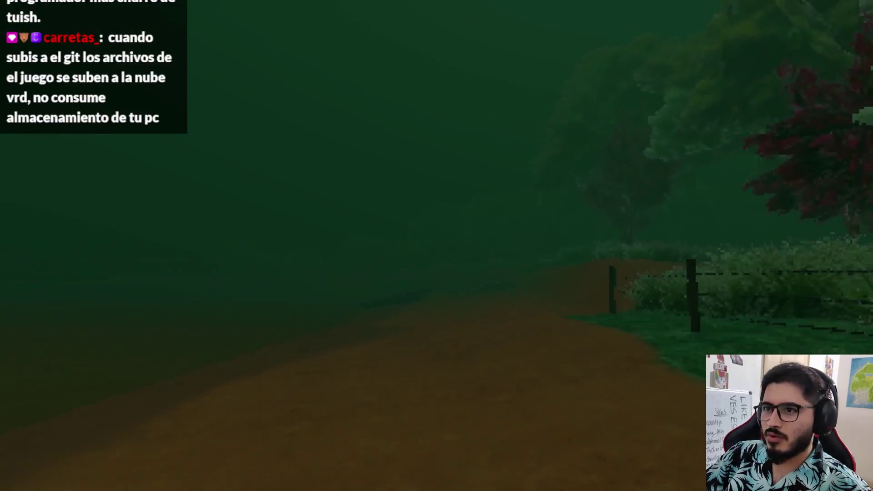
pyautogui.press('w')
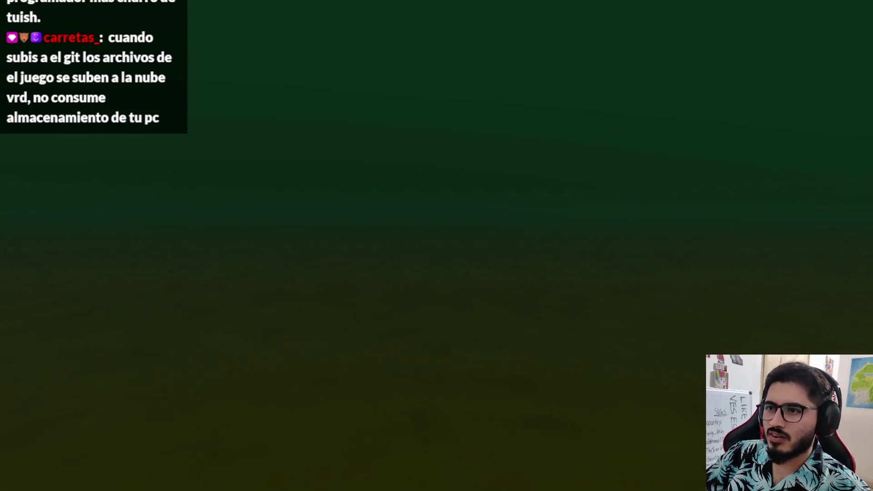
pyautogui.press('w')
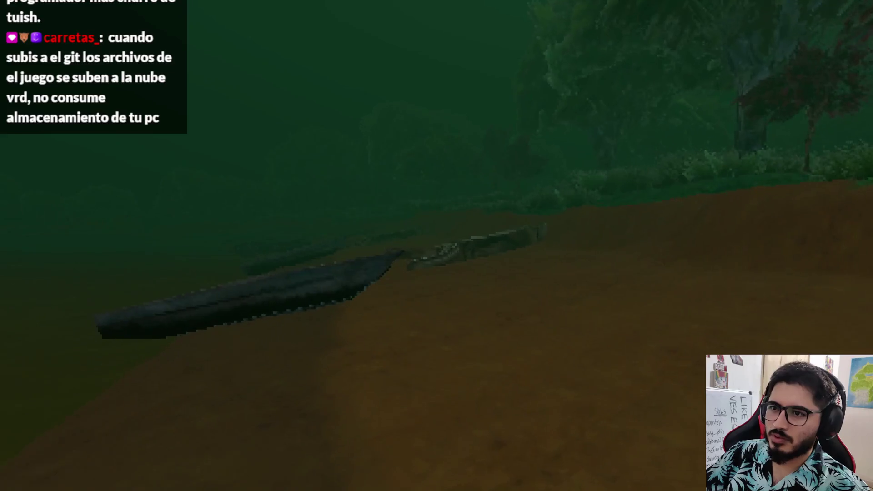
pyautogui.press('w')
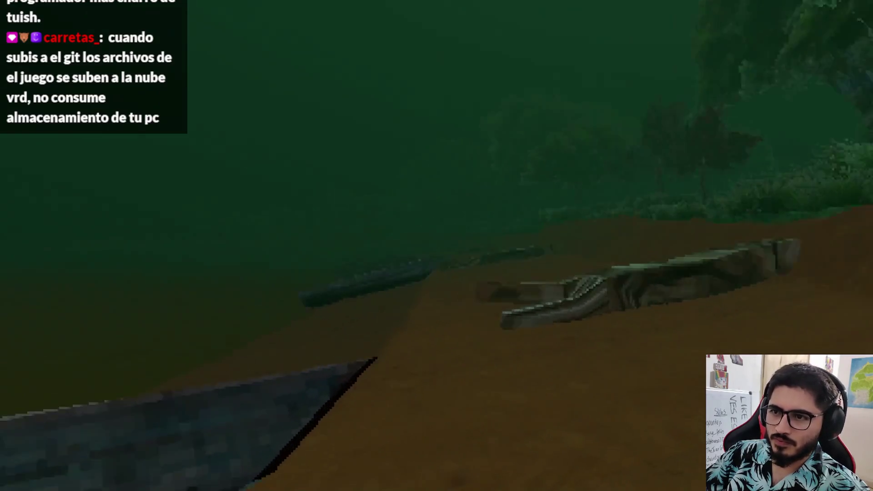
pyautogui.press('w')
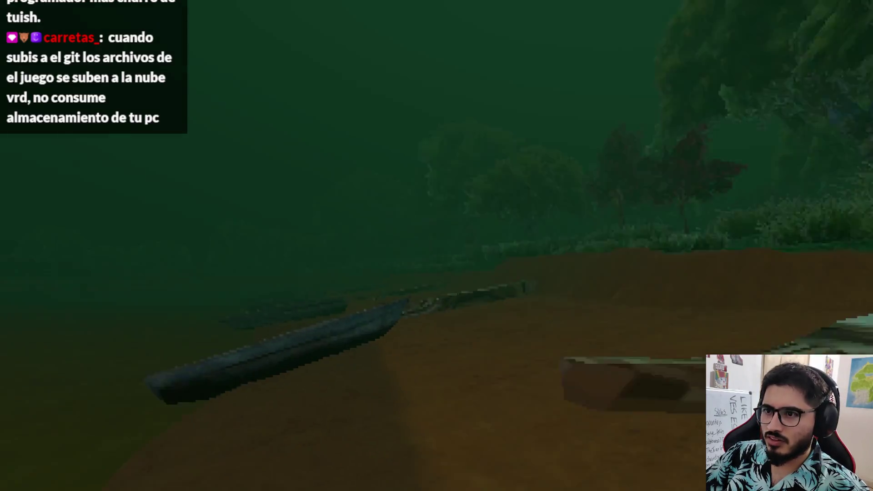
pyautogui.press('w')
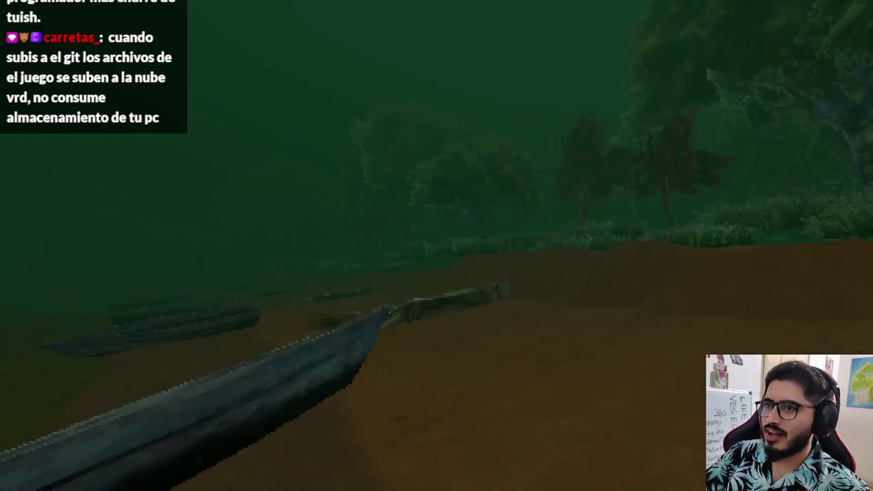
pyautogui.press('w')
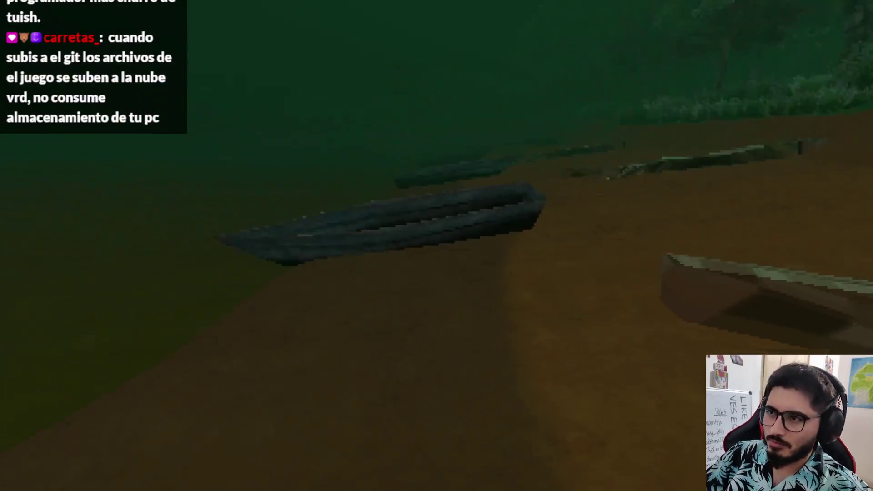
# Explore the shore past the logs toward the trees and find the green note
pyautogui.press('w')
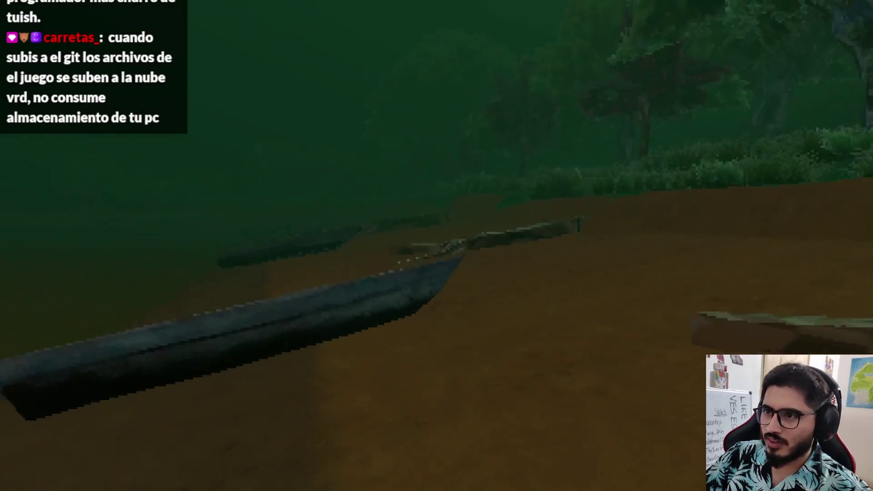
pyautogui.press('w')
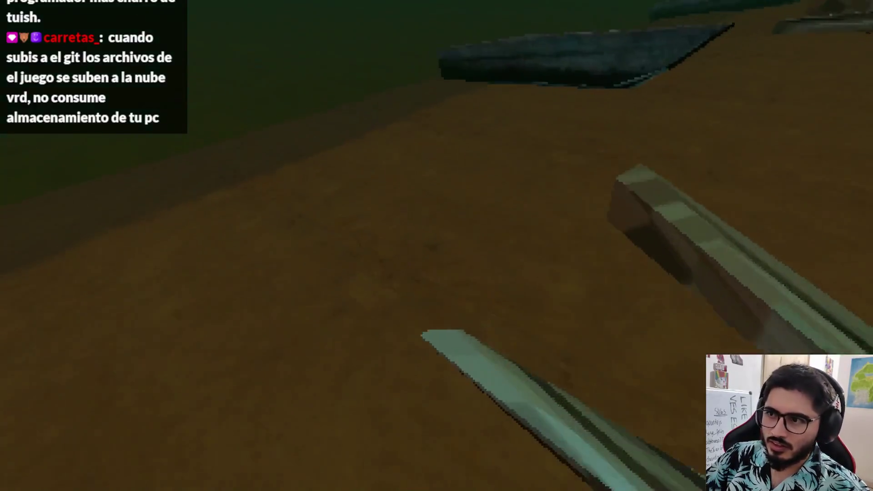
pyautogui.press('w')
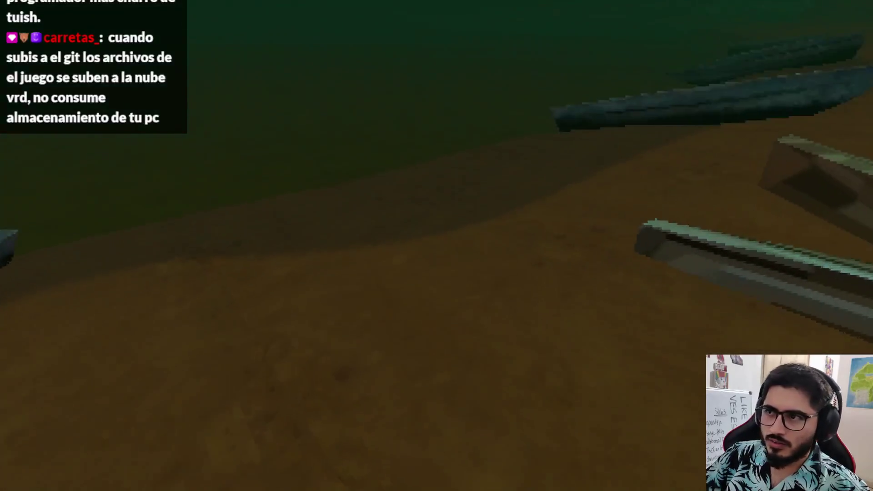
pyautogui.press('w')
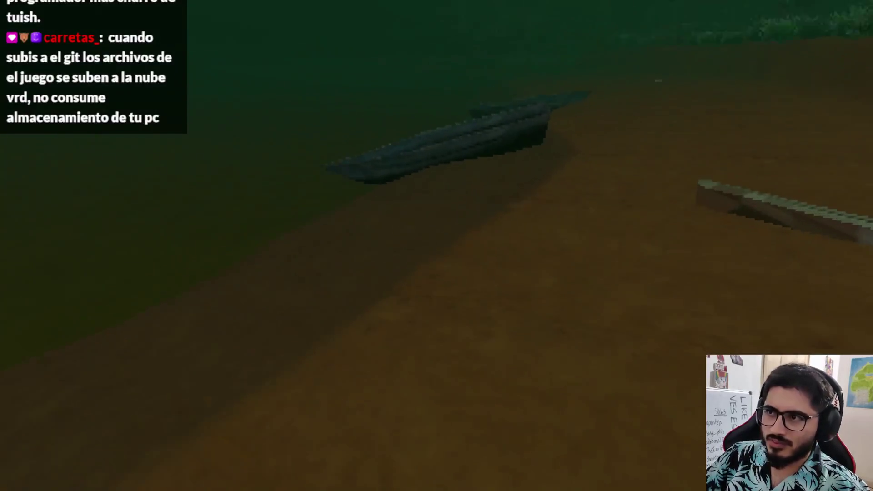
pyautogui.press('w')
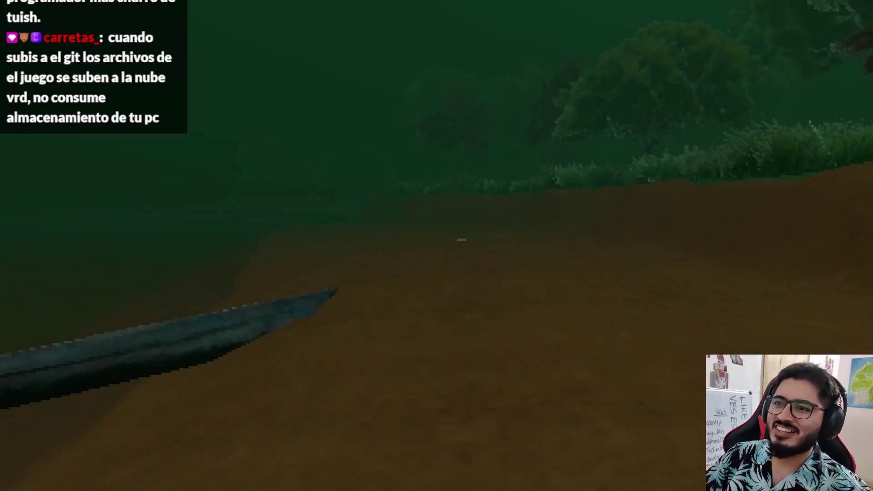
pyautogui.press('w')
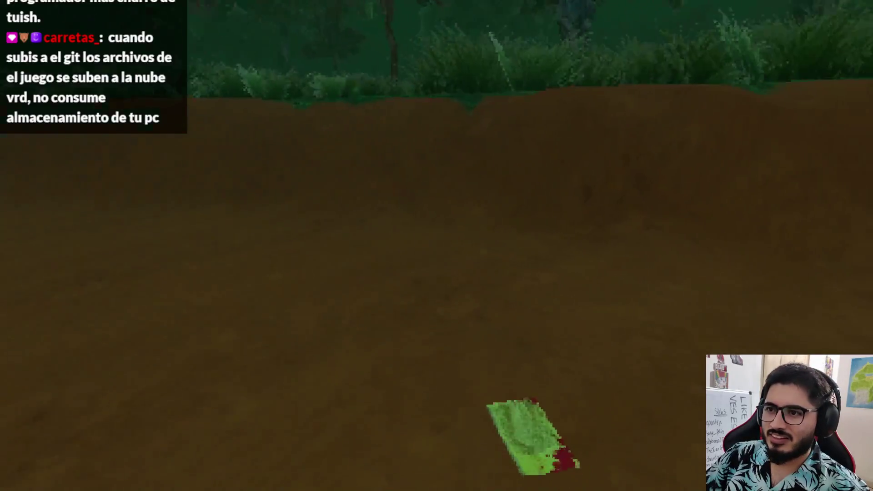
pyautogui.press('w')
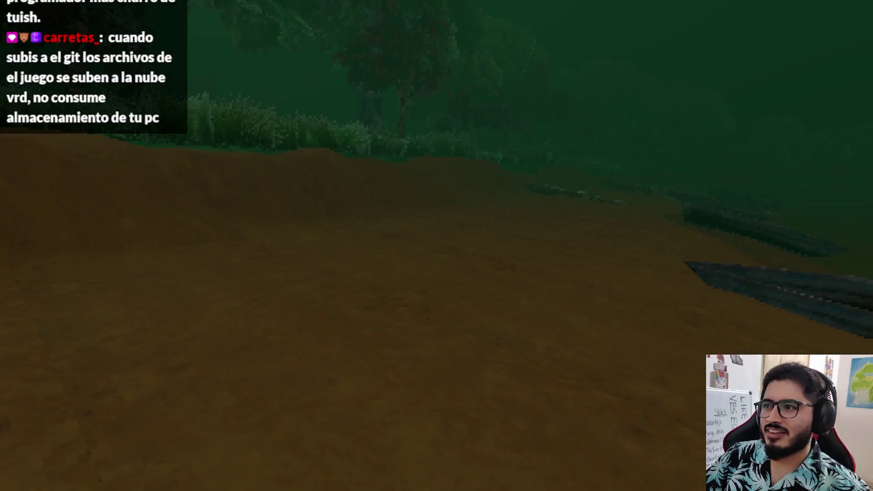
pyautogui.press('w')
# Pick up and read both pages of the note 'Nota ensangrentada', then quit to the desktop
pyautogui.press('e')
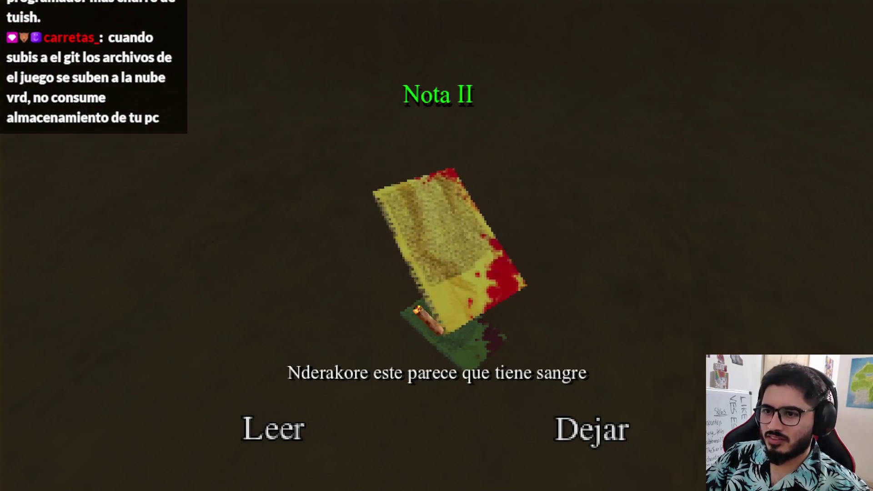
pyautogui.click(275, 429)
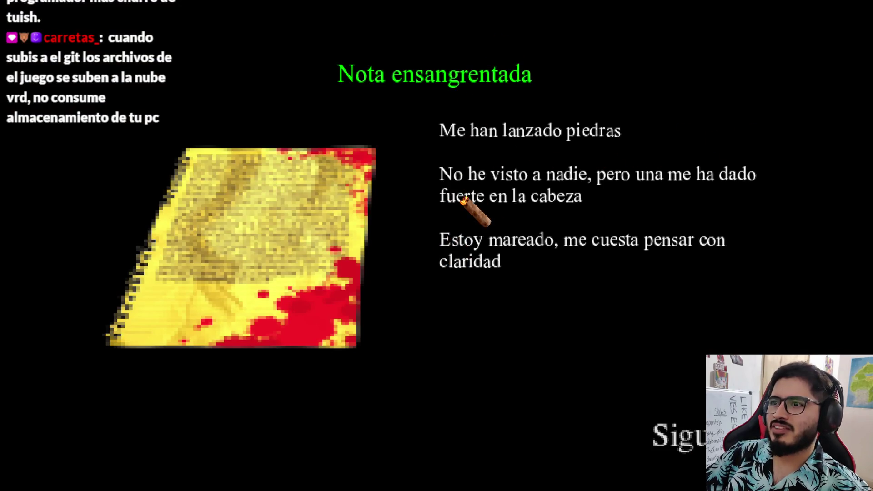
pyautogui.click(700, 430)
pyautogui.click(700, 430)
pyautogui.press('Escape')
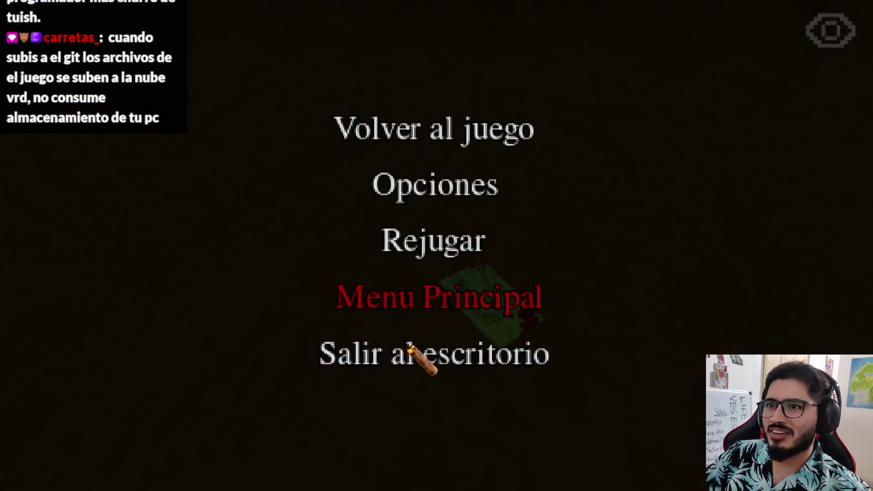
pyautogui.click(412, 353)
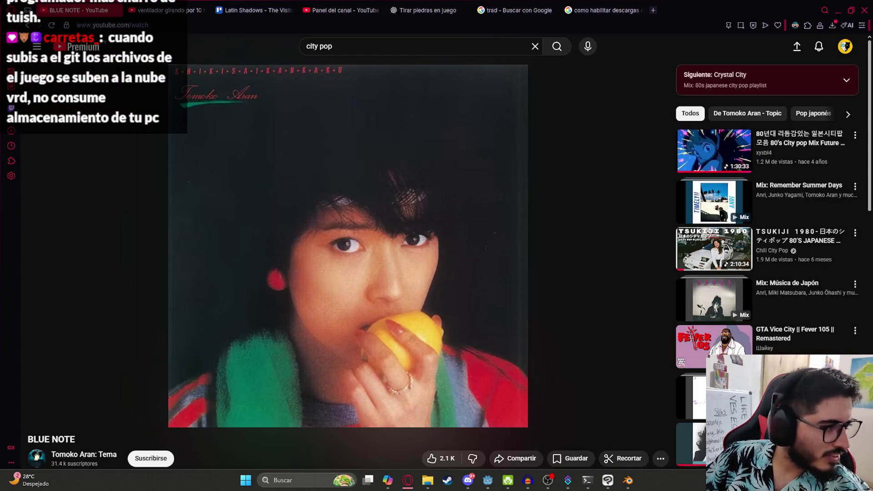